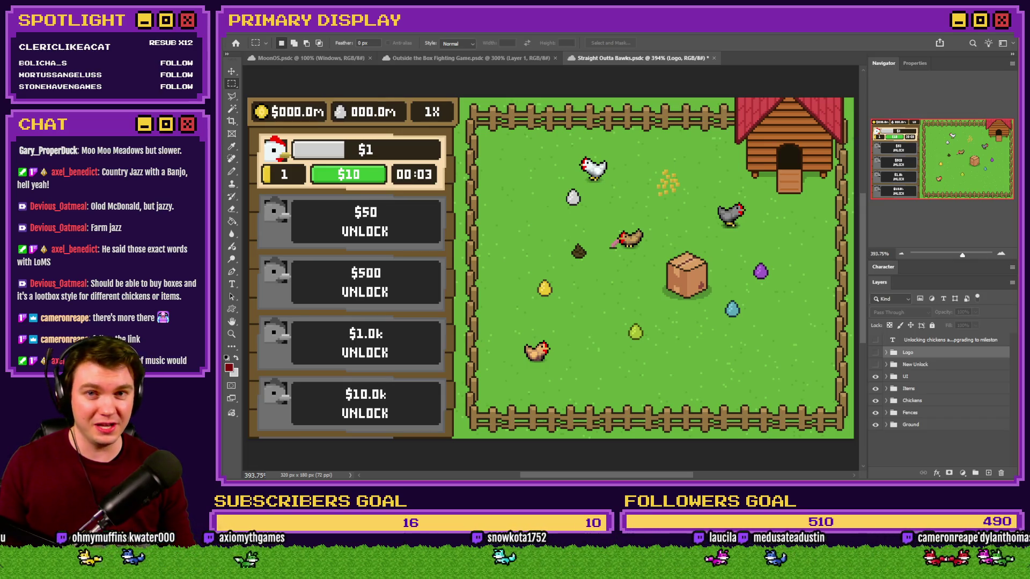
From Discord's #off-topic channel, open the shared Perplexity link on Spamton Sweepstakes in the browser.
key("alt+Tab")
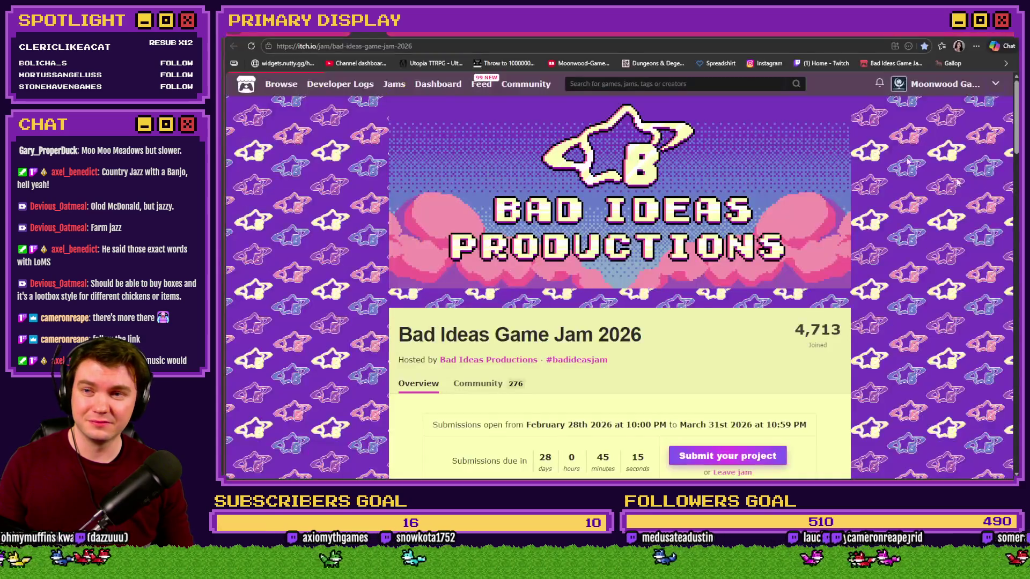
key("ctrl+Tab")
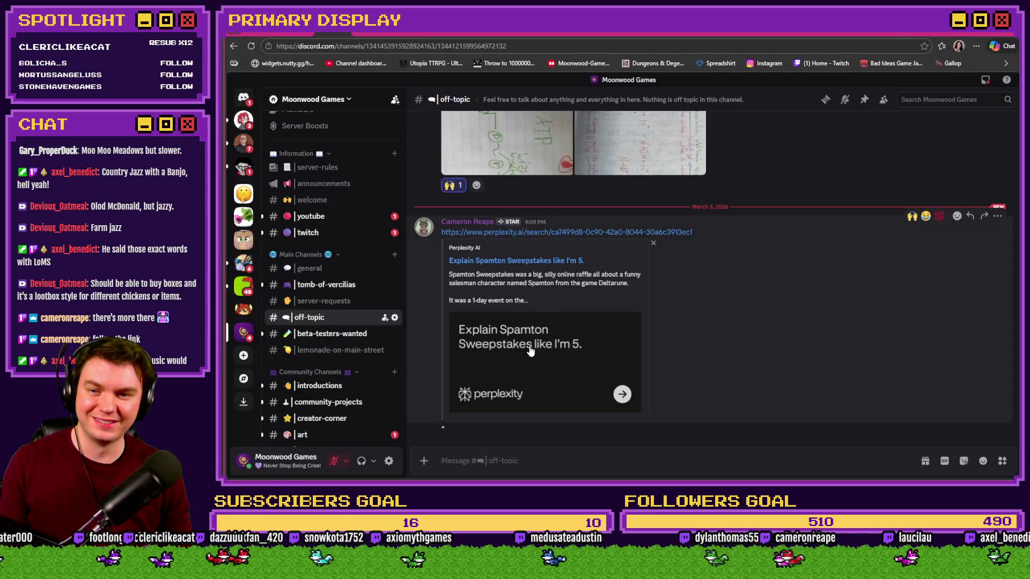
left_click(523, 263)
left_click(667, 324)
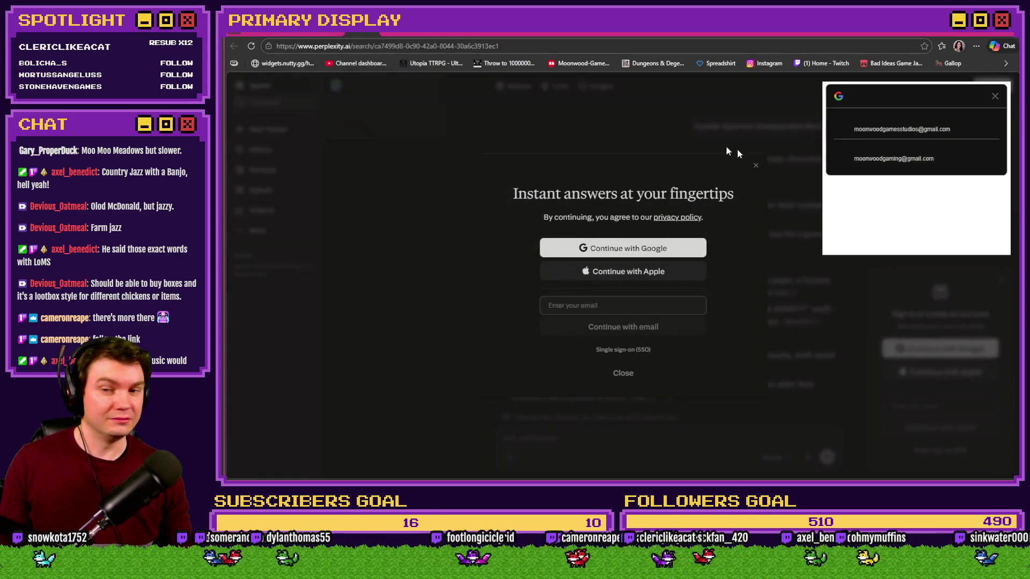
Dismiss the Google account and sign-in prompts and start reading the Spamton Sweepstakes answer.
left_click(910, 131)
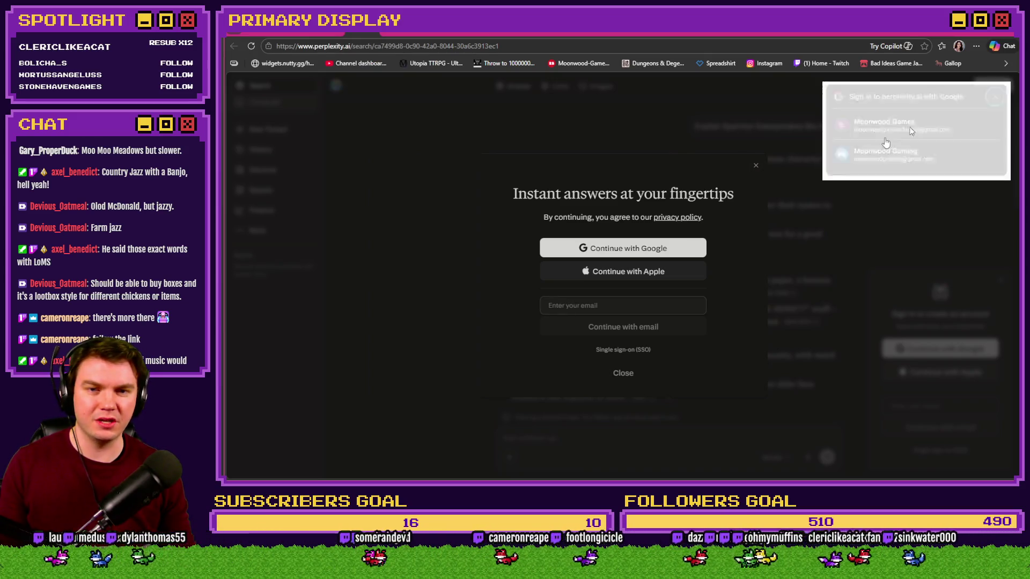
left_click(755, 165)
scroll(598, 237, "down", 5)
scroll(598, 238, "down", 10)
scroll(579, 277, "up", 20)
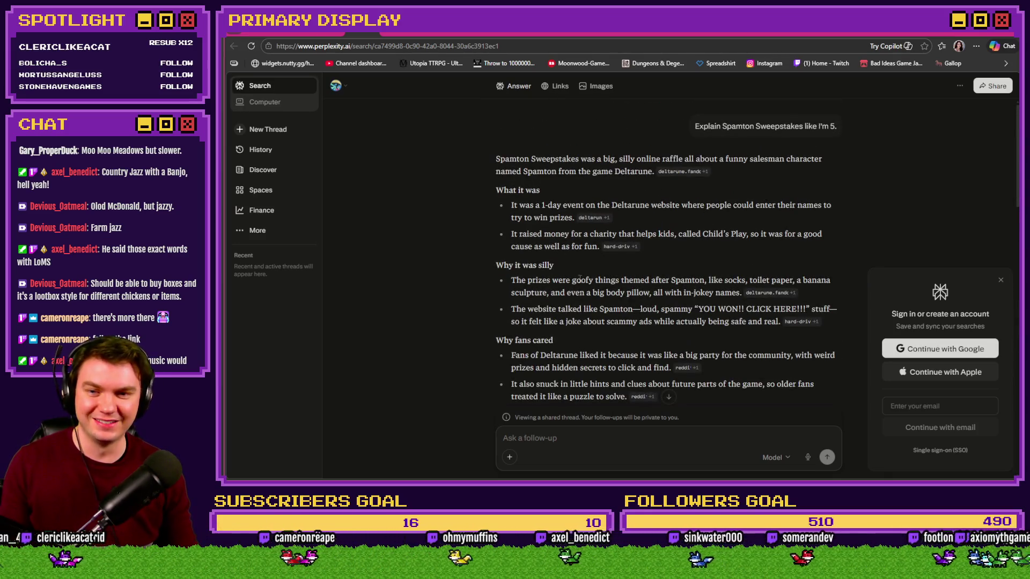
scroll(579, 279, "down", 1)
scroll(580, 278, "down", 2)
scroll(581, 277, "up", 4)
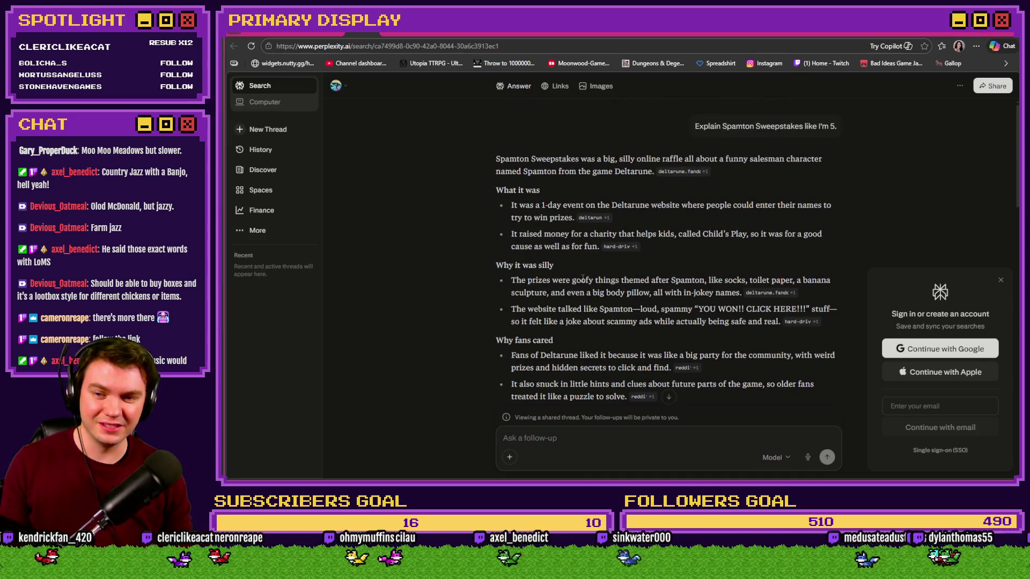
Read the rest of the Perplexity thread, then return to the Discord off-topic channel.
scroll(581, 278, "down", 4)
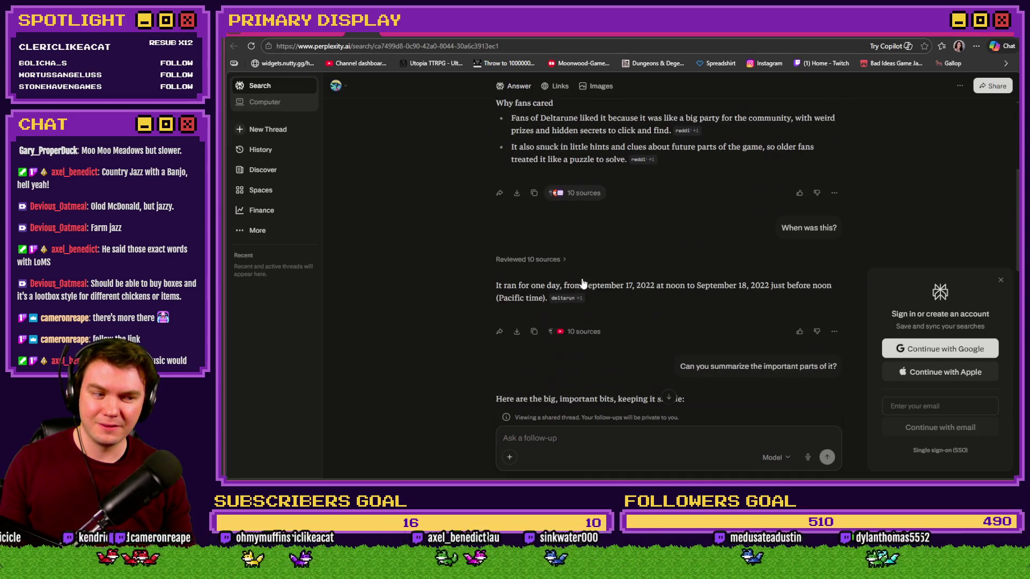
scroll(582, 277, "down", 4)
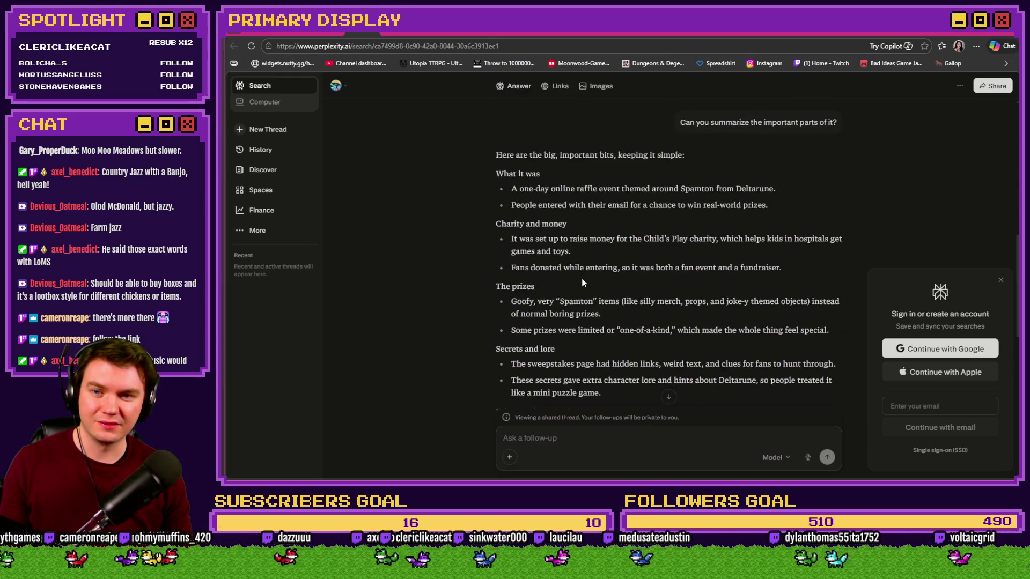
scroll(582, 279, "down", 6)
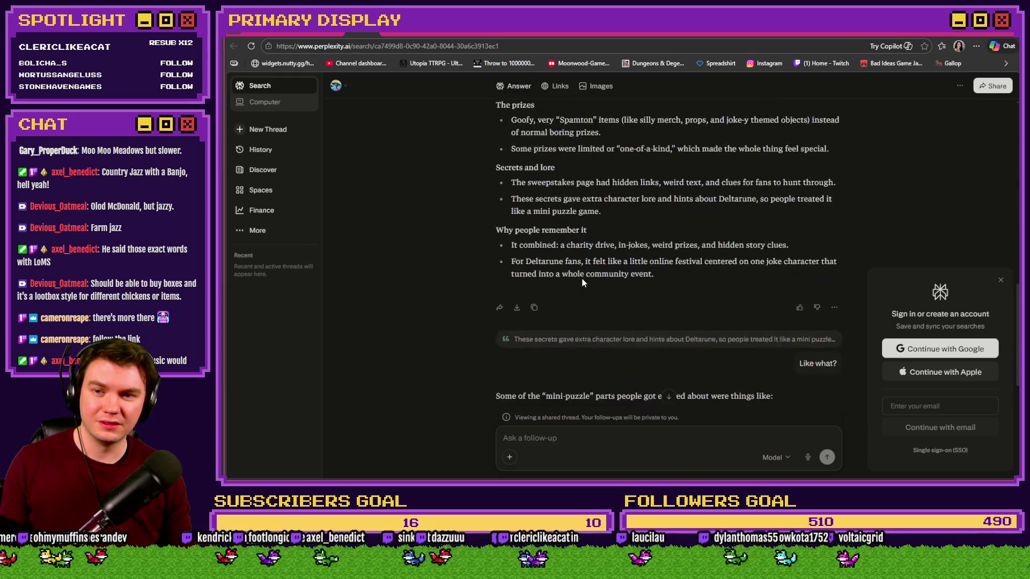
scroll(582, 282, "down", 3)
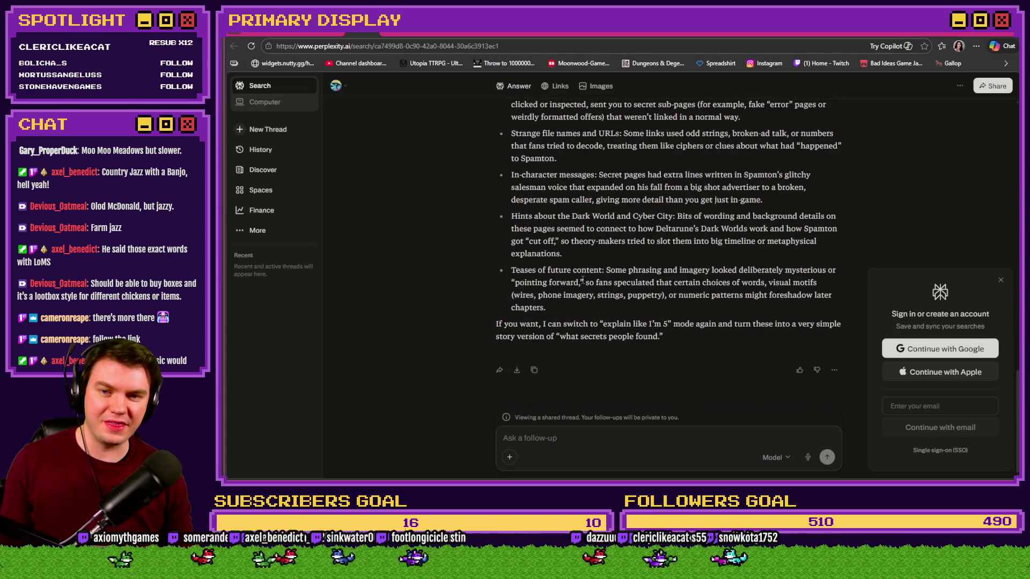
scroll(583, 278, "up", 15)
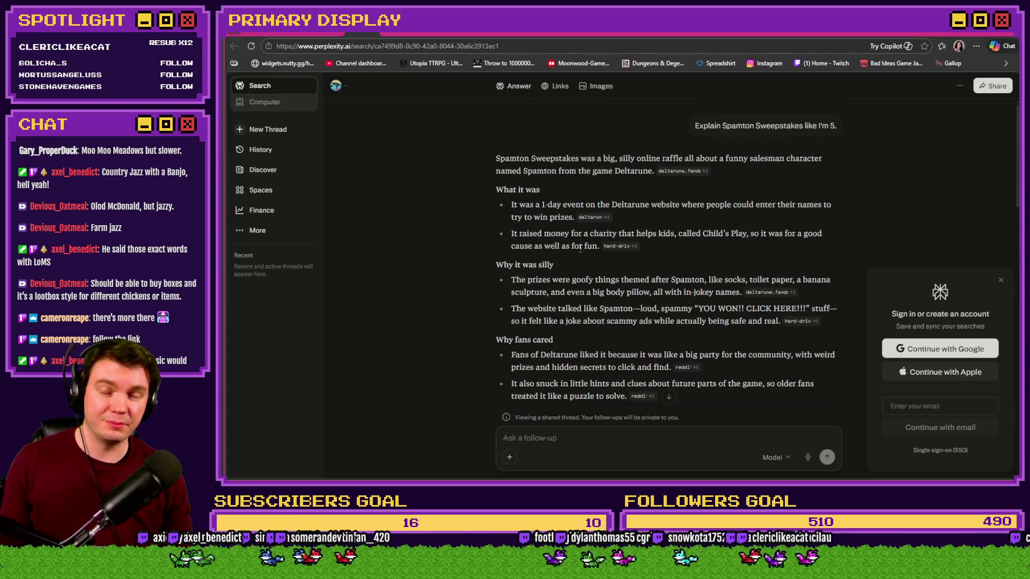
left_click(353, 33)
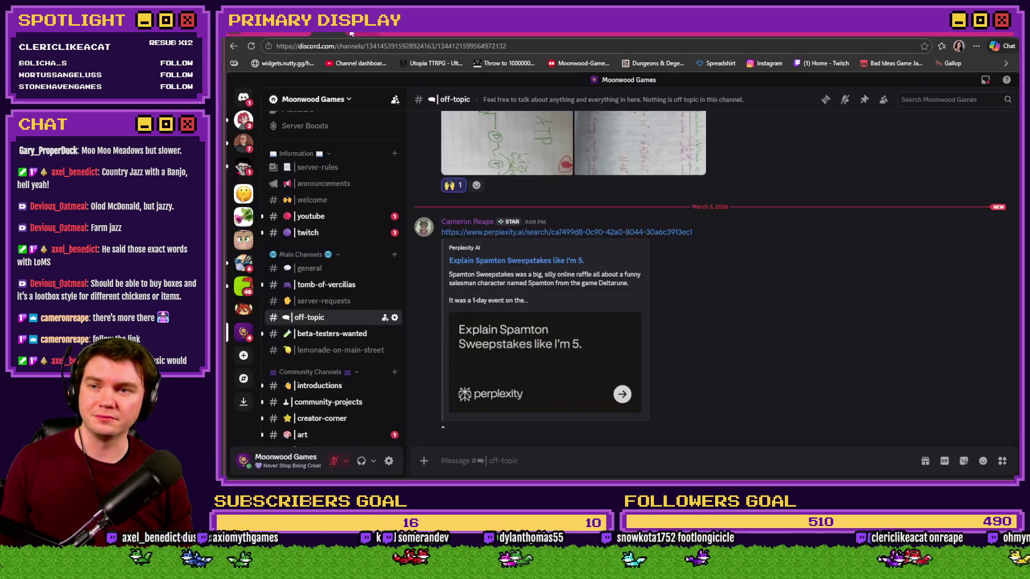
Glance at the Bad Ideas Game Jam 2026 page, then return to Straight Outta Bawks.psd in Photoshop.
left_click(353, 33)
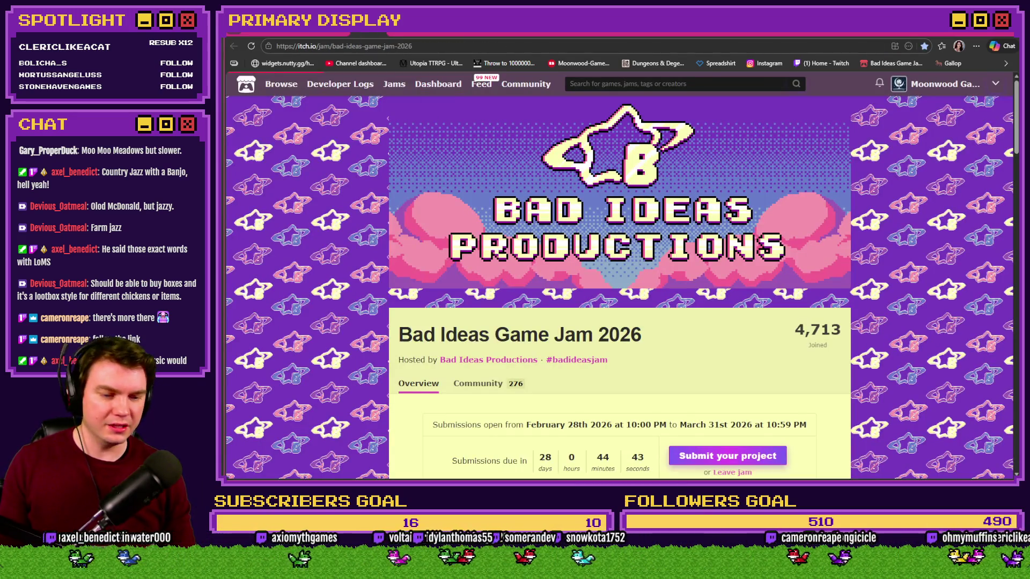
key("alt+Tab")
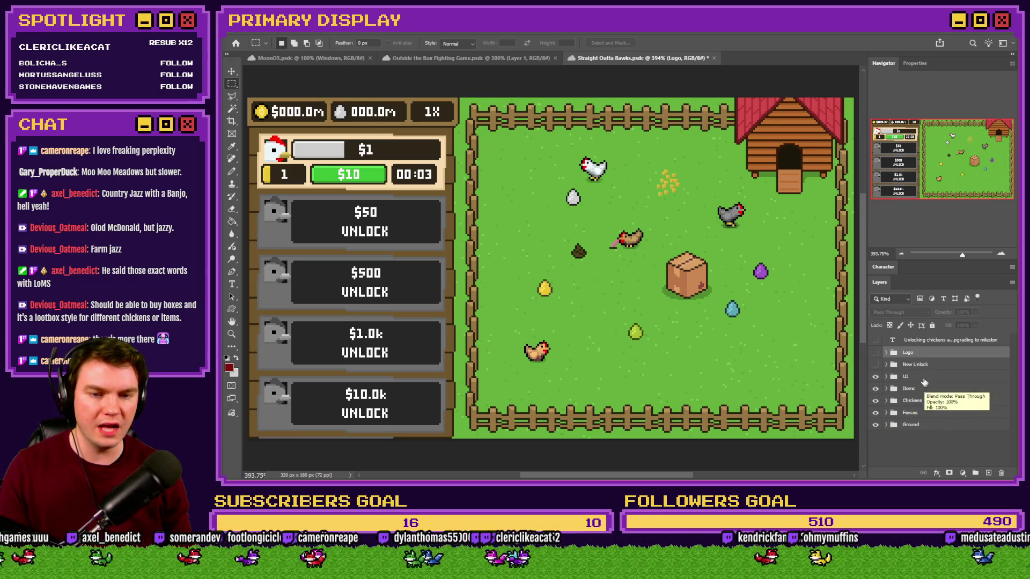
Preview the scene by toggling the Items, Fences, Ground and Chickens groups off and back on.
left_click(875, 389)
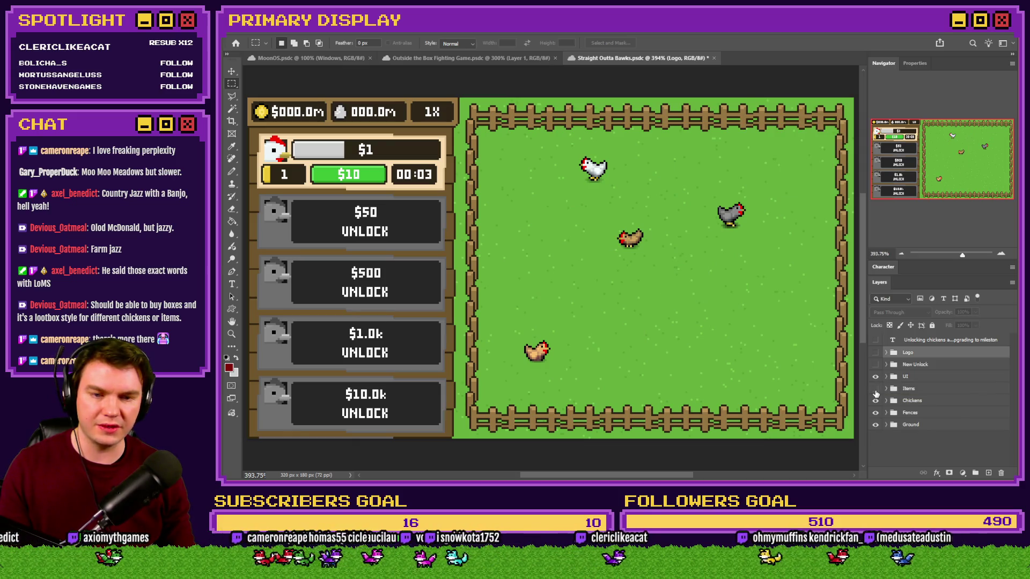
left_click(875, 391)
left_click(876, 413)
left_click(875, 413)
left_click(876, 424)
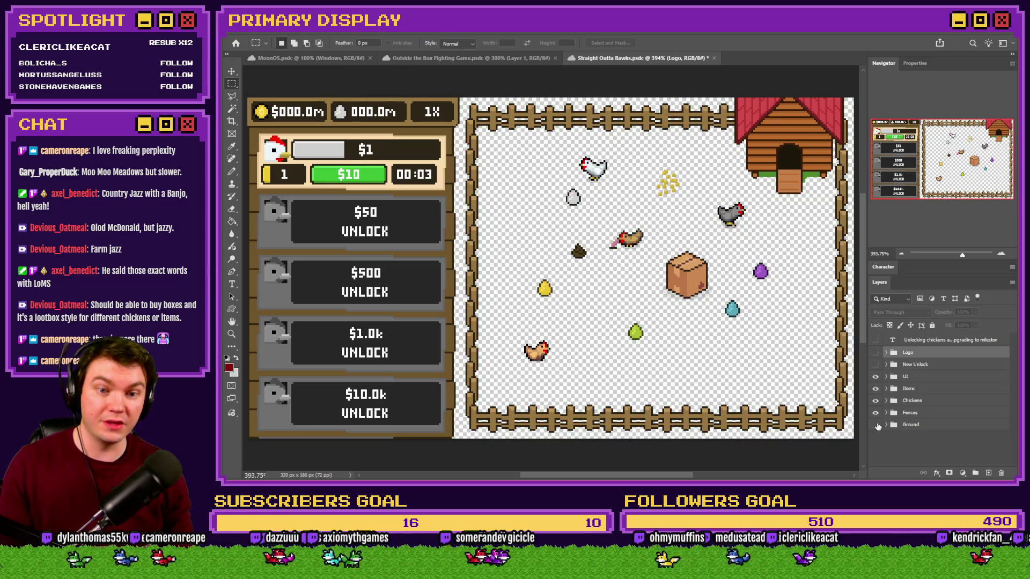
left_click(876, 425)
left_click(875, 389)
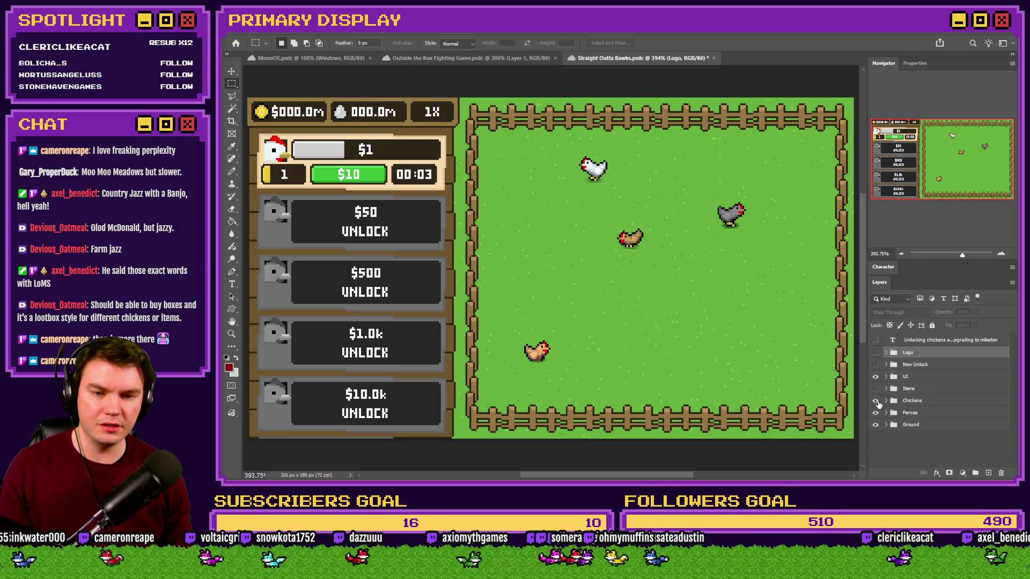
left_click(875, 401)
left_click(875, 388)
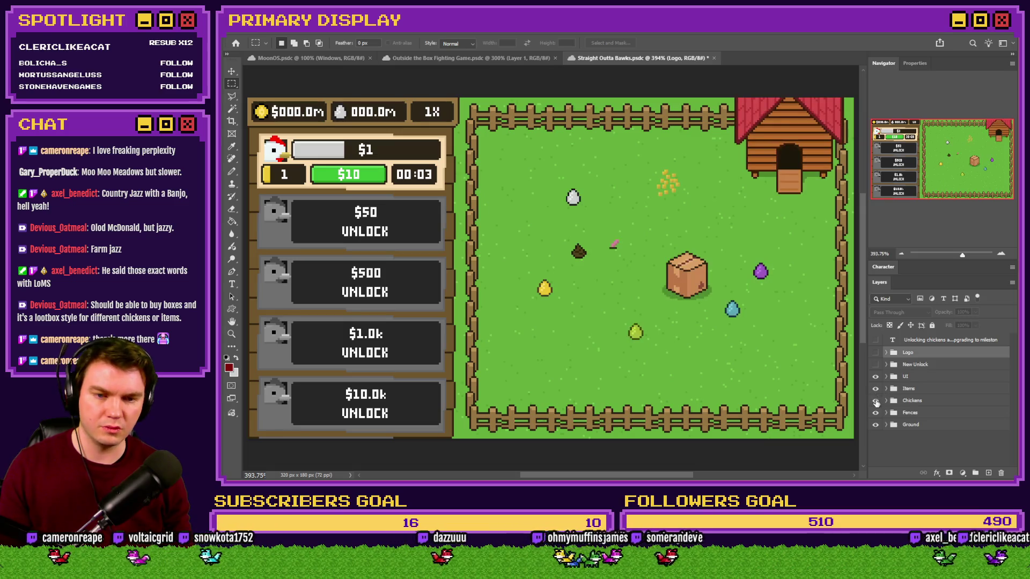
left_click(875, 400)
Inside Items, hide the Worm, Chicken Coop, Chicken Feed, Poop and Eggs layers.
left_click(886, 388)
left_click(876, 426)
left_click(875, 440)
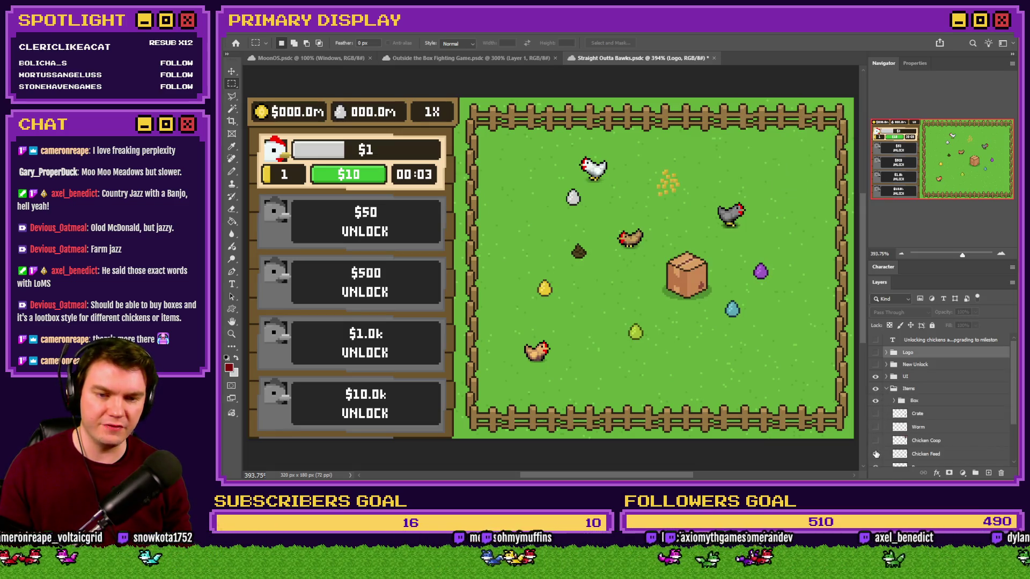
left_click(875, 454)
scroll(875, 454, "down", 2)
left_click(875, 414)
left_click(875, 427)
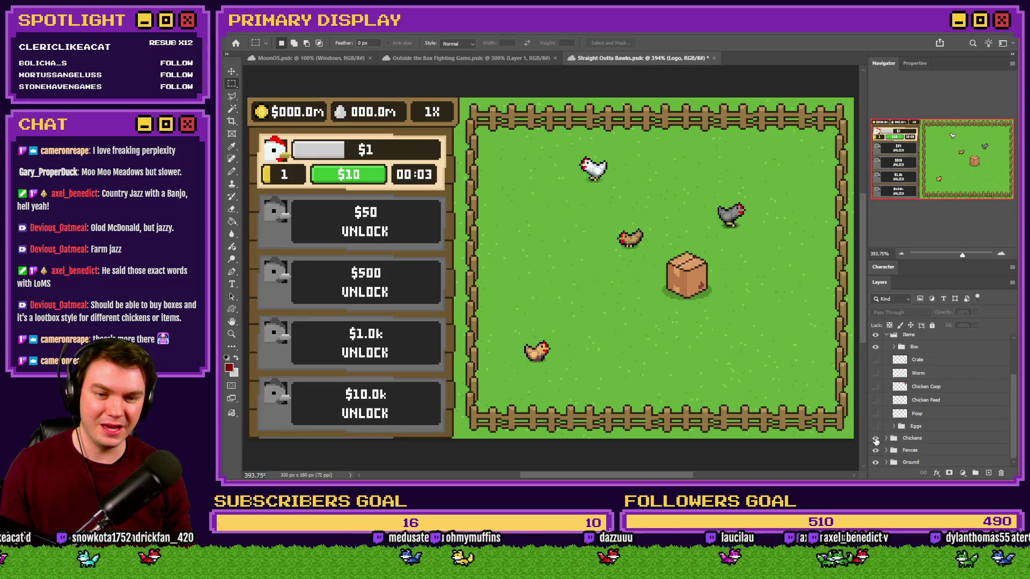
Hide Chicken 4, Chicken 3 and Chicken 2, leaving Chicken 1 as the active layer.
left_click(885, 438)
scroll(888, 438, "down", 2)
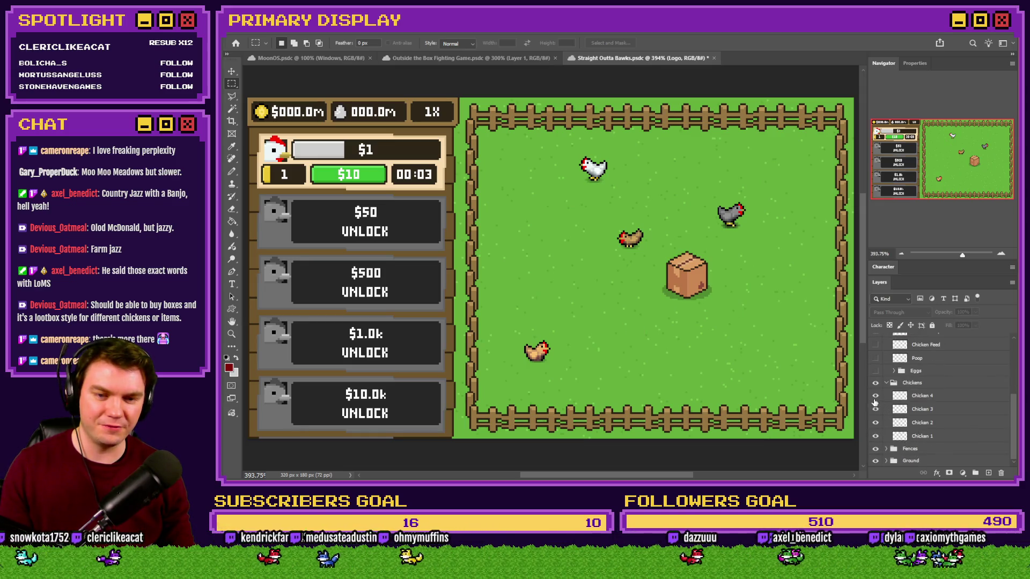
left_click(875, 396)
left_click(875, 409)
left_click(875, 423)
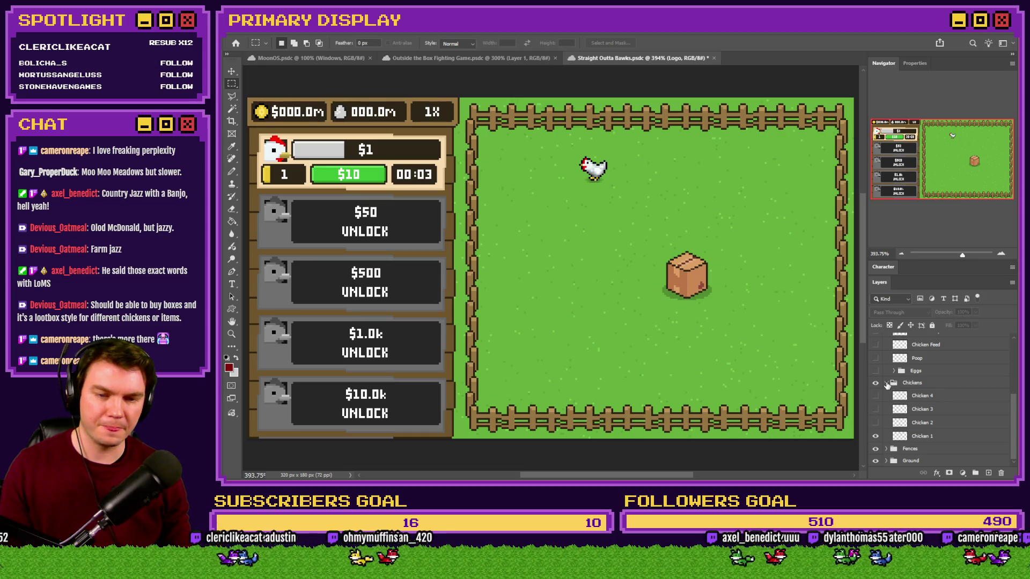
left_click(887, 384)
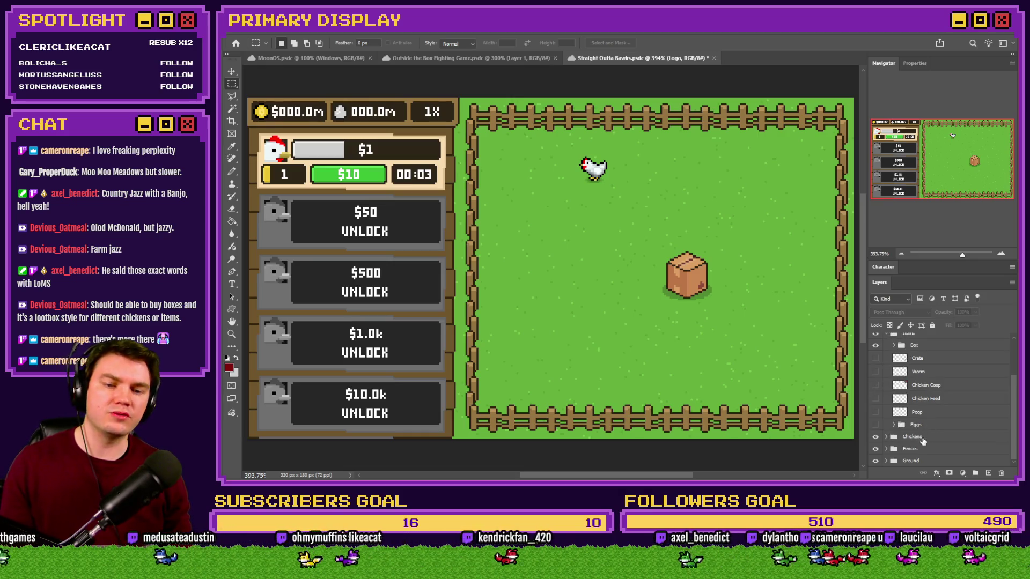
left_click(887, 437)
left_click(937, 454)
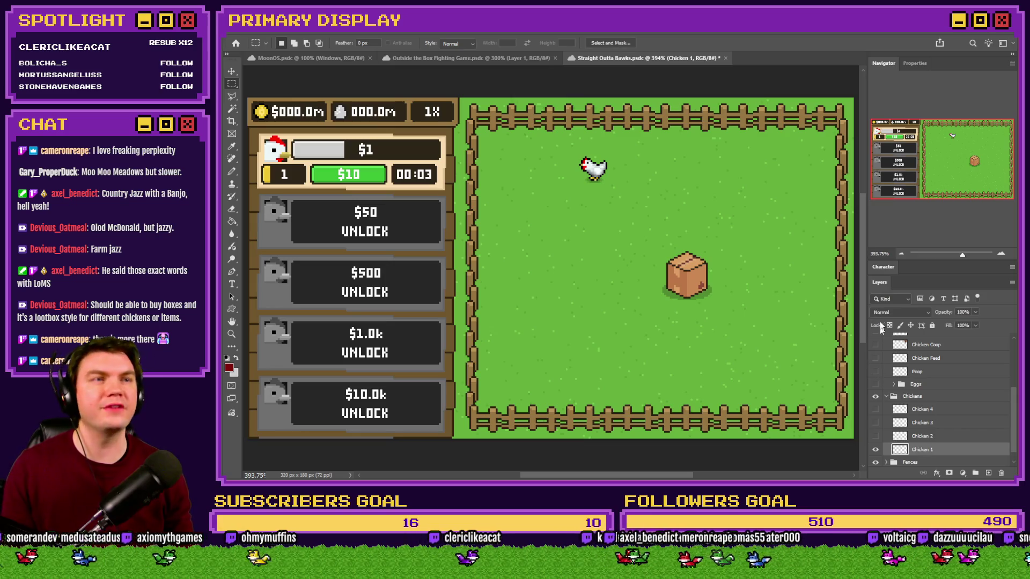
Nudge the Box group slightly left and up.
scroll(932, 398, "up", 1)
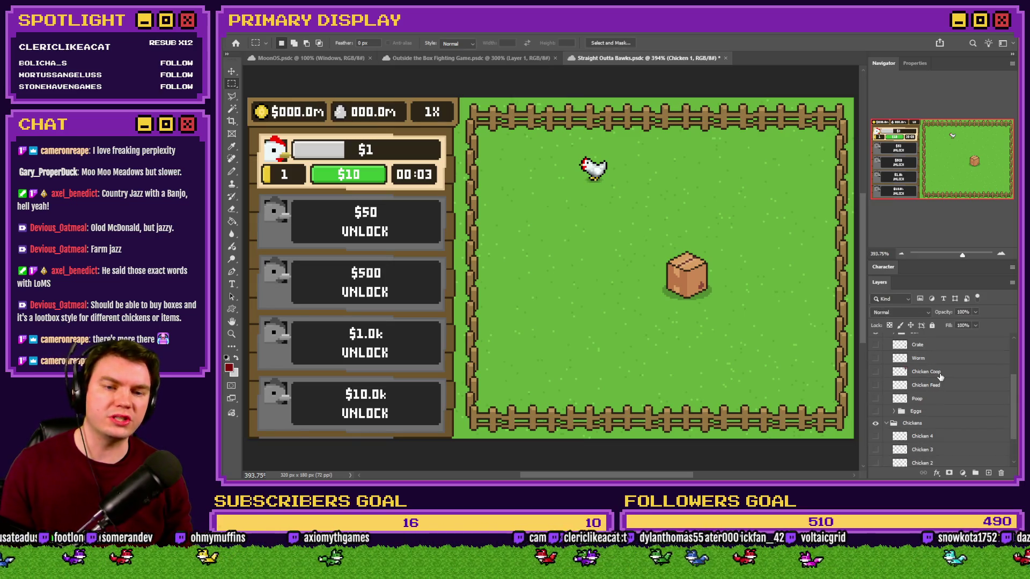
left_click(938, 371)
scroll(938, 376, "up", 2)
left_click(939, 371)
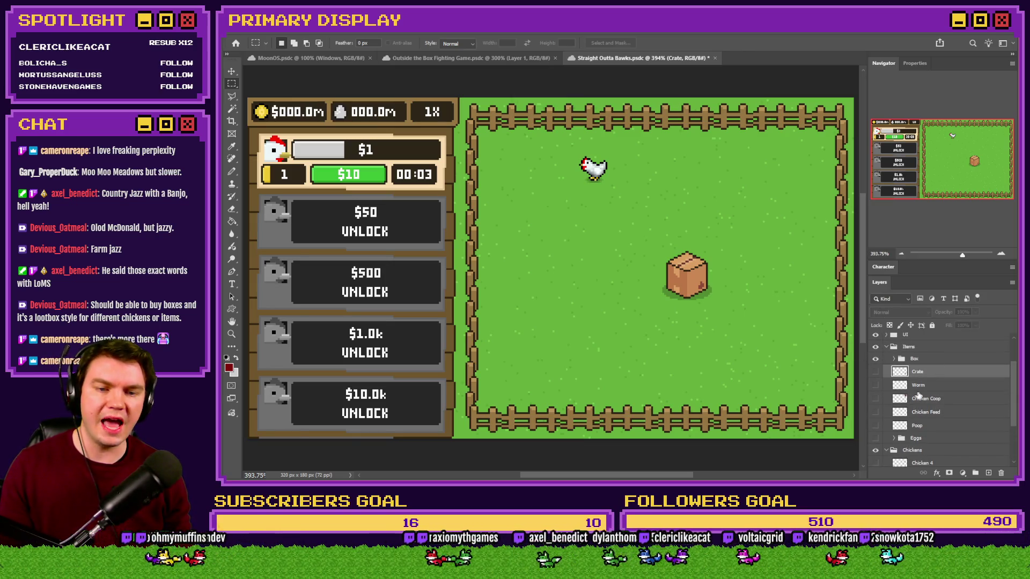
left_click(936, 363)
left_click_drag(693, 309, 653, 299)
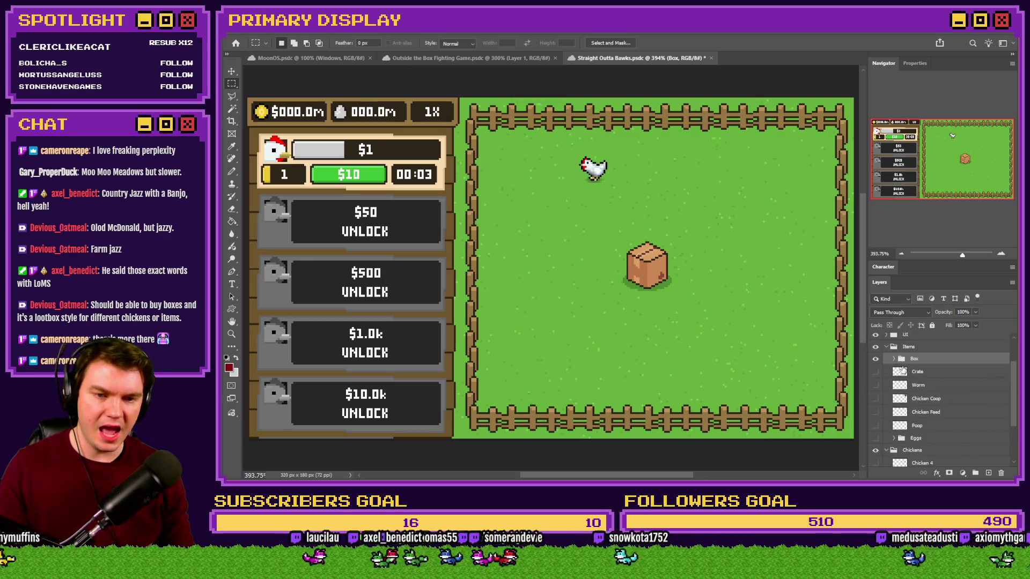
Show Box (Open) instead of Box (Closed) and preview the 'LEGHORN UNLOCKED!' overlay.
left_click(892, 359)
left_click(875, 384)
left_click(876, 372)
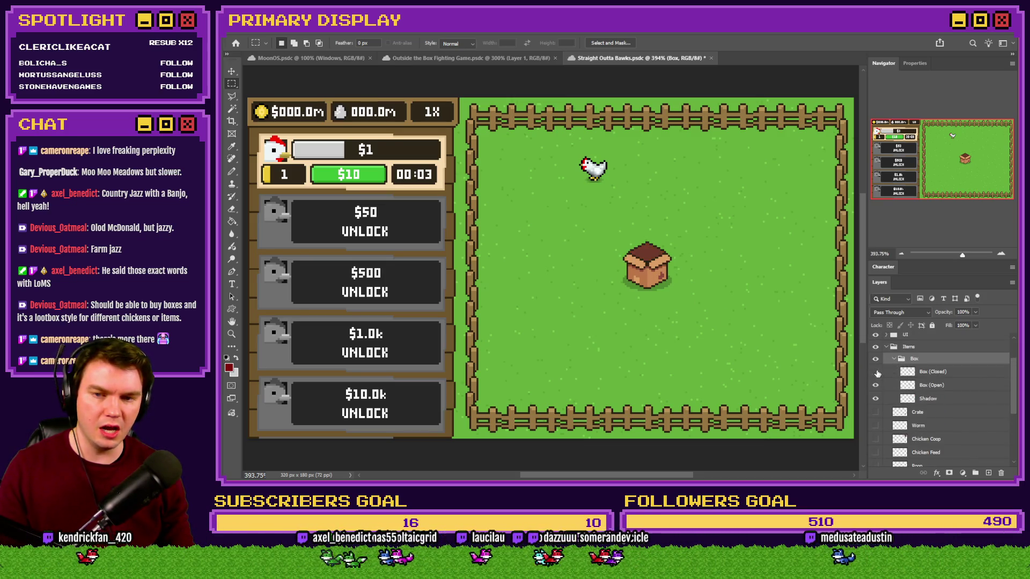
scroll(911, 393, "down", 3)
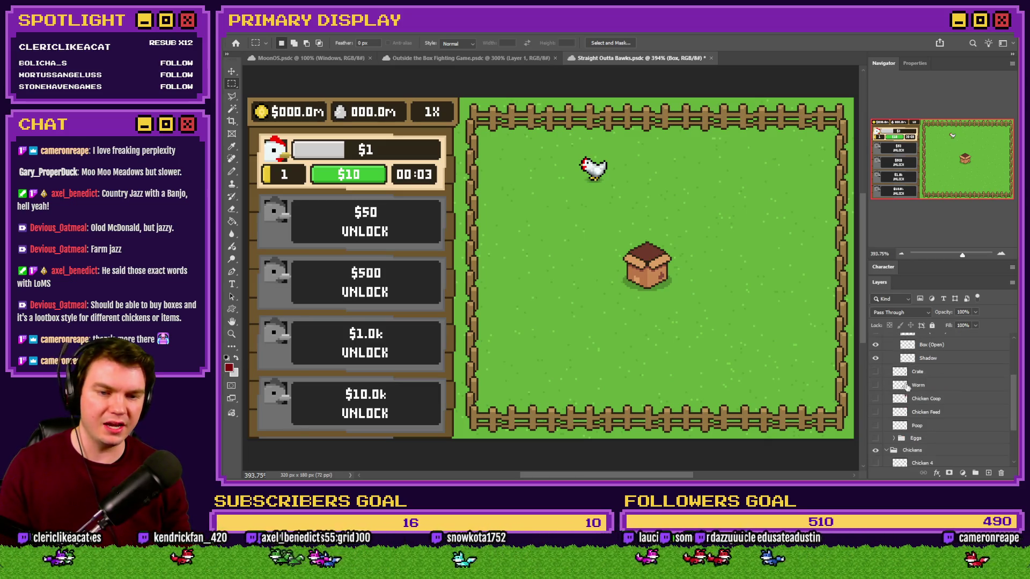
scroll(931, 437, "down", 2)
scroll(913, 421, "up", 8)
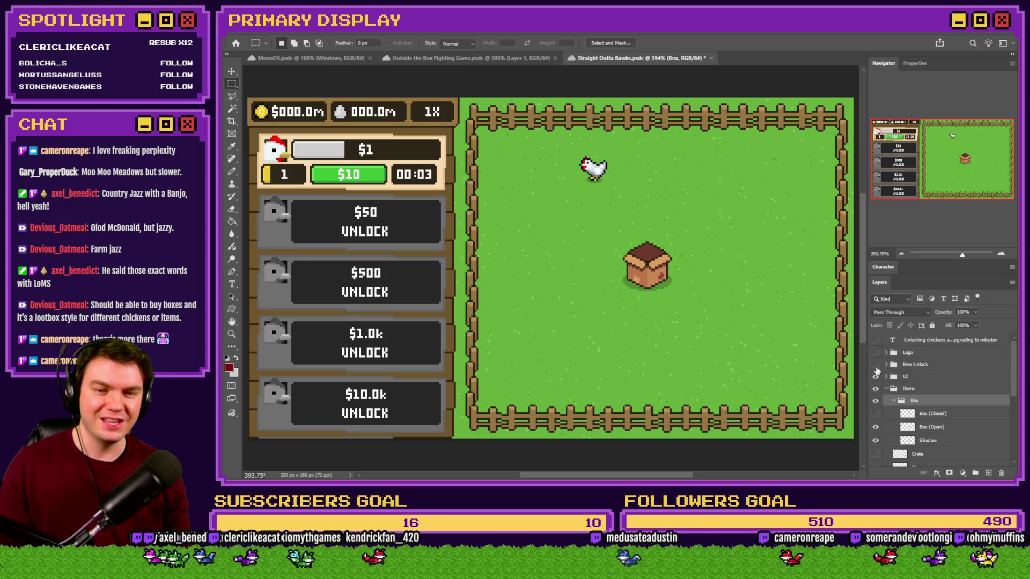
left_click(875, 364)
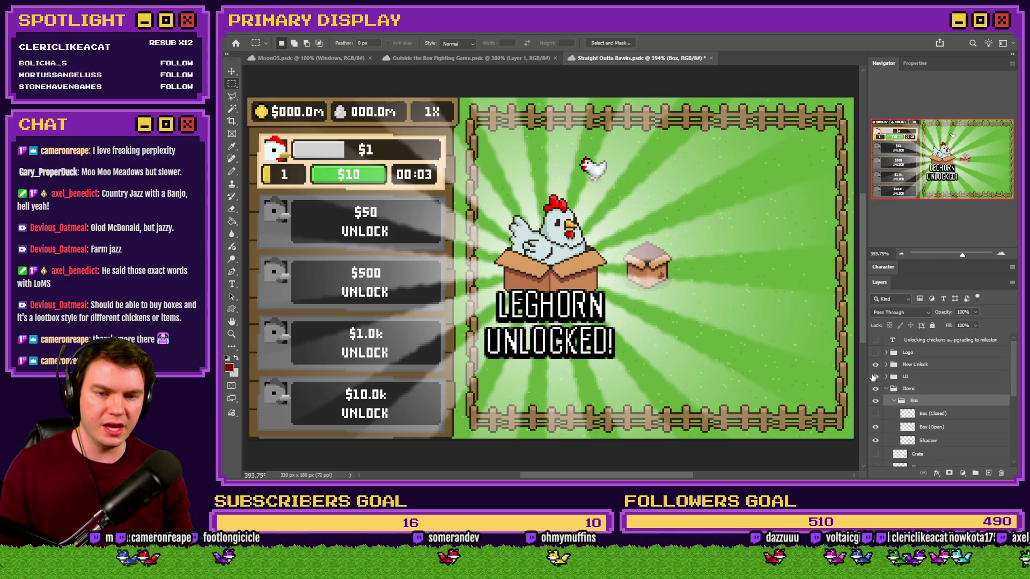
left_click(875, 364)
scroll(912, 413, "down", 3)
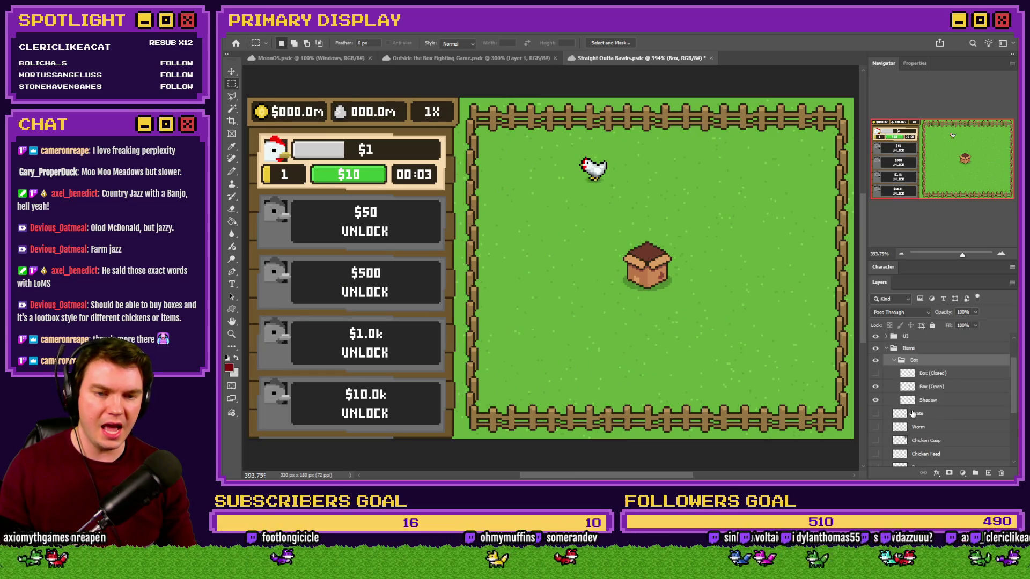
Move Chicken 1 down into the grassy field and hide the Box group.
scroll(915, 390, "down", 3)
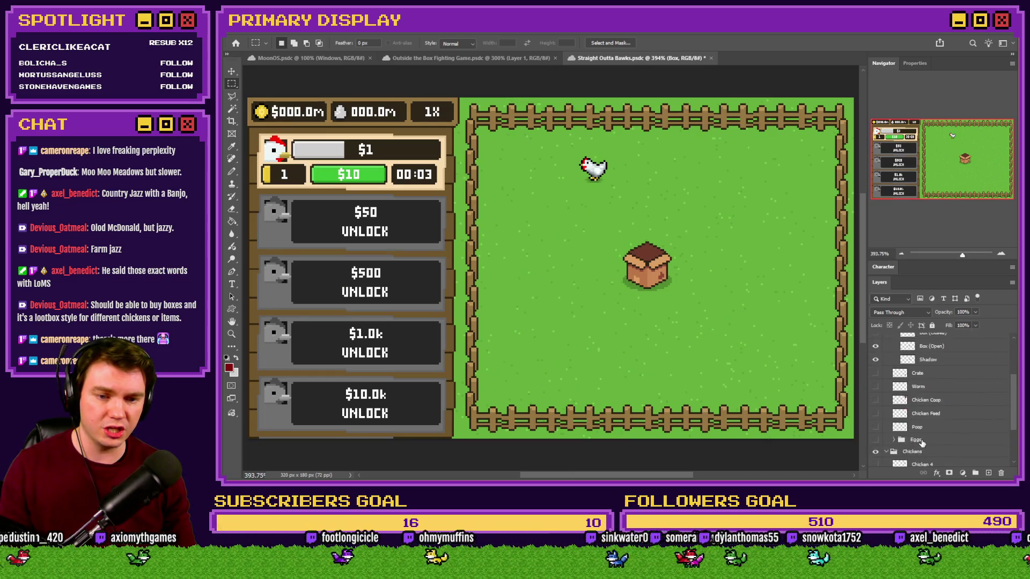
left_click(922, 460)
mouse_move(663, 240)
left_mouse_down()
mouse_move(705, 311)
mouse_move(695, 259)
mouse_move(667, 269)
mouse_move(651, 292)
left_mouse_up()
left_click(886, 407)
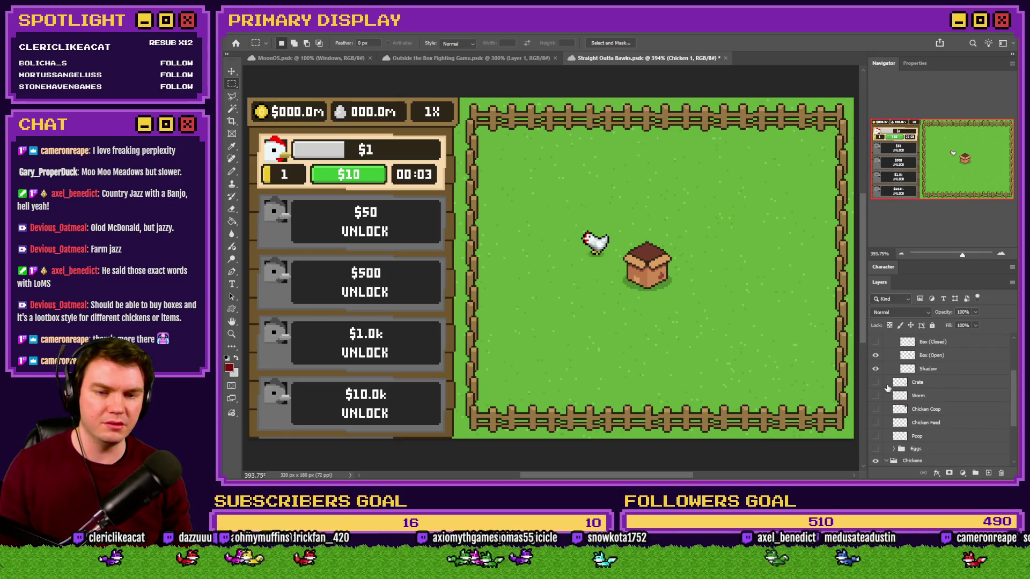
scroll(892, 397, "up", 3)
left_click(894, 383)
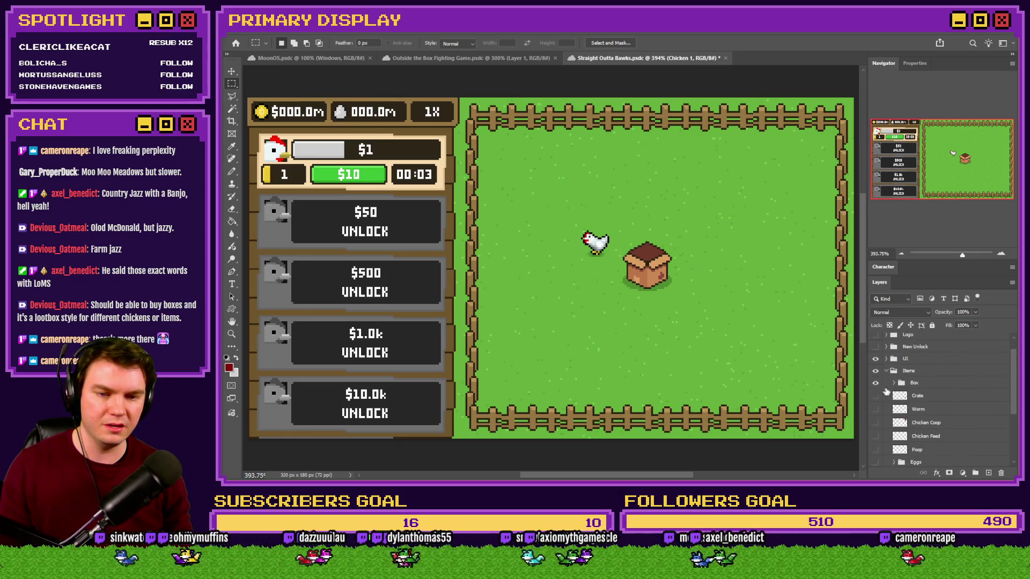
left_click(875, 383)
scroll(927, 419, "down", 5)
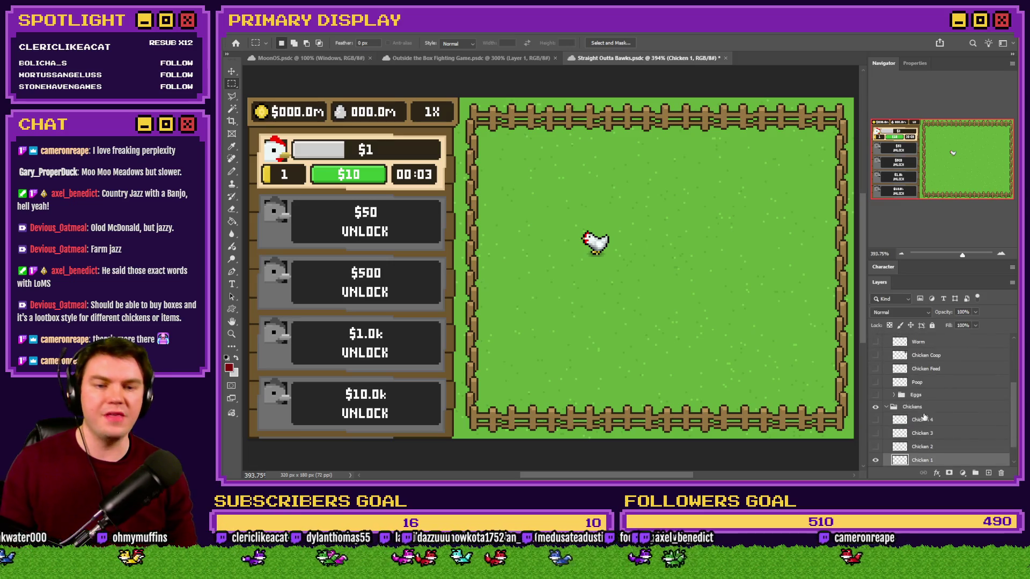
mouse_move(626, 276)
left_mouse_down()
mouse_move(659, 286)
mouse_move(625, 324)
mouse_move(793, 334)
mouse_move(623, 235)
mouse_move(695, 258)
mouse_move(707, 306)
left_mouse_up()
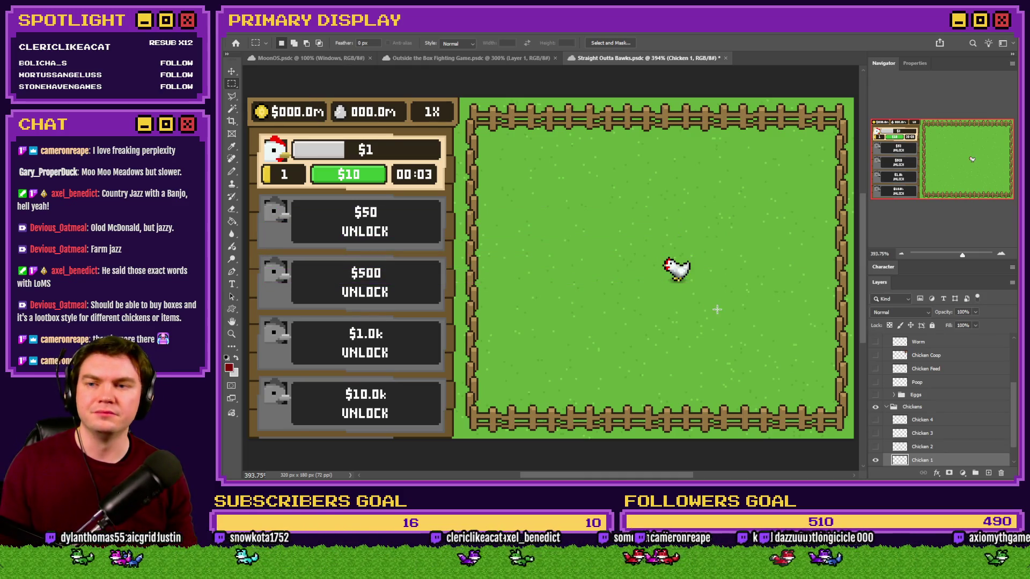
Marquee-select the top panel's grey $1 bar, then narrow the selection to the $1 text.
mouse_move(262, 132)
left_mouse_down()
mouse_move(453, 160)
mouse_move(450, 193)
left_mouse_up()
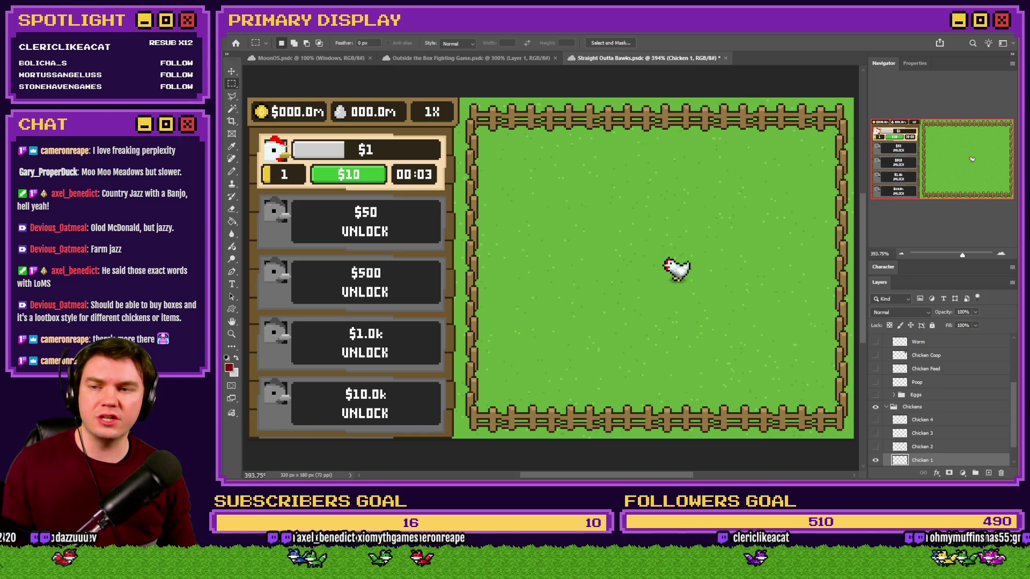
left_click_drag(293, 140, 440, 159)
left_click(401, 154)
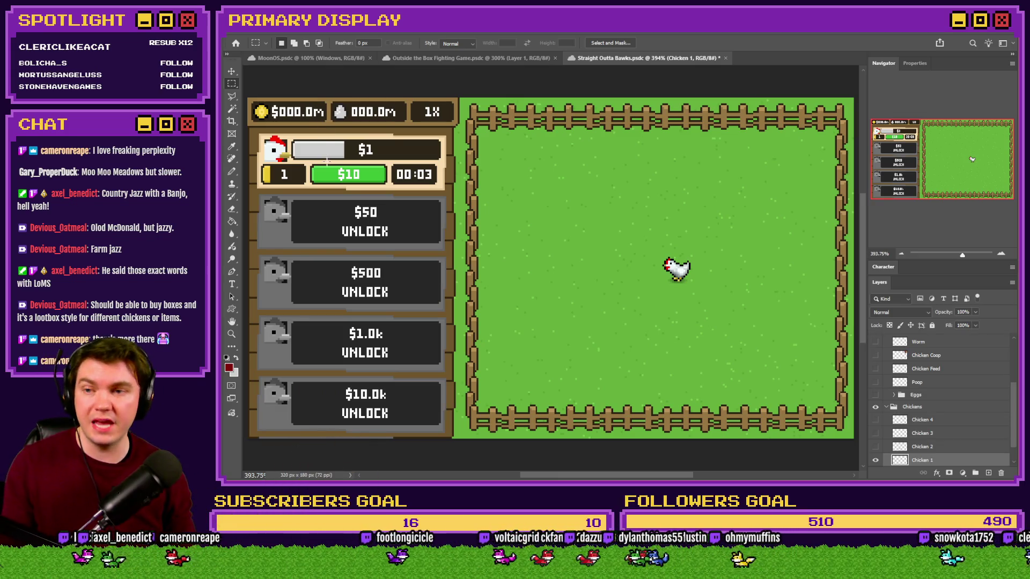
mouse_move(337, 153)
left_mouse_down()
mouse_move(453, 149)
mouse_move(440, 159)
left_mouse_up()
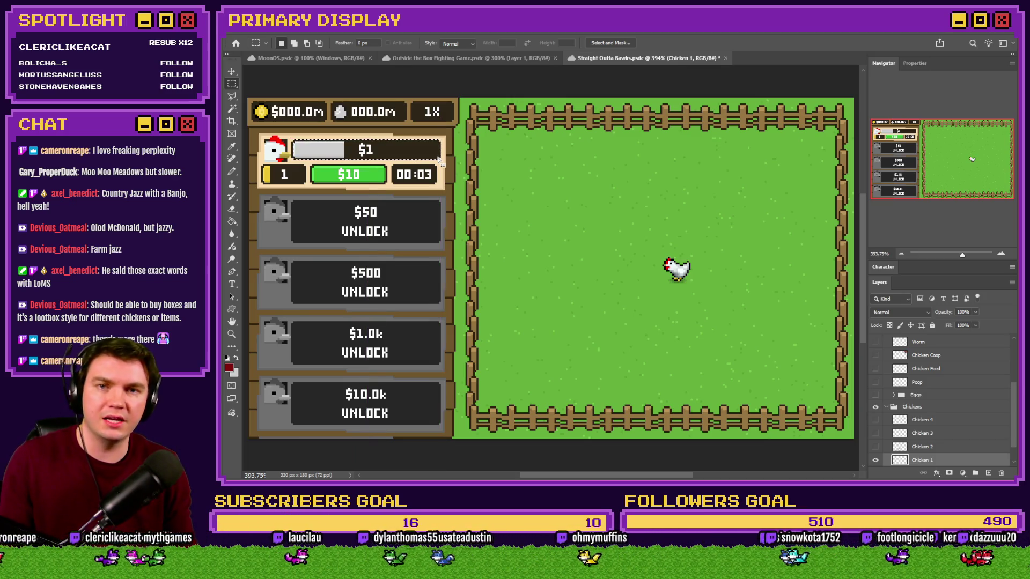
left_click(453, 148)
mouse_move(293, 141)
left_mouse_down()
mouse_move(458, 144)
mouse_move(439, 159)
left_mouse_up()
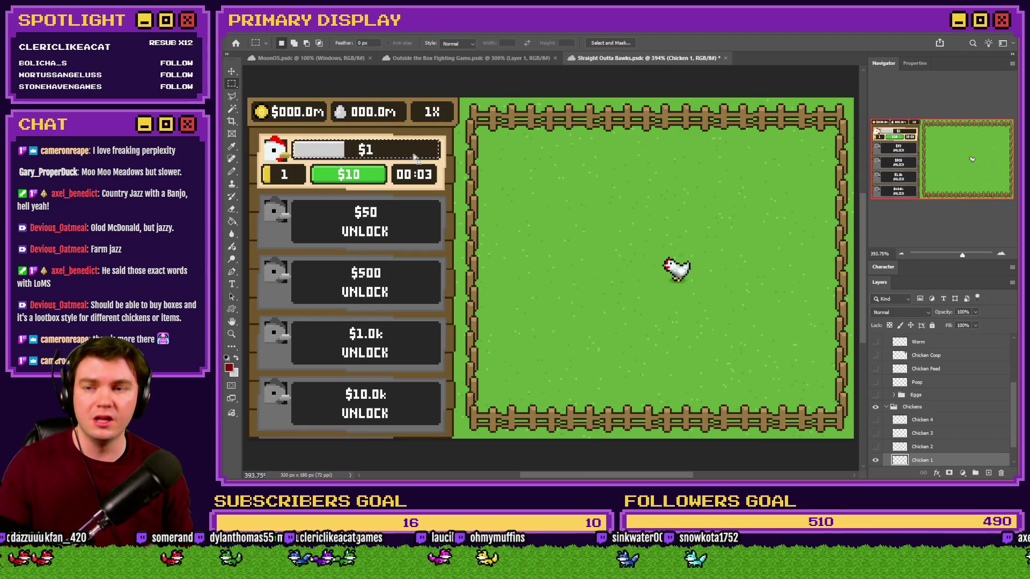
left_click_drag(353, 142, 381, 162)
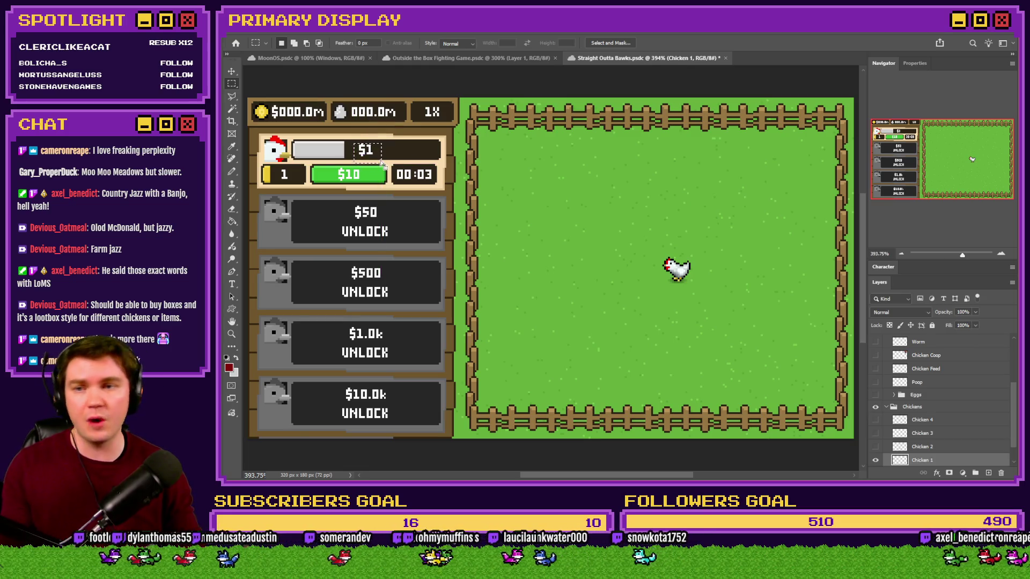
left_click_drag(323, 106, 264, 124)
left_click(264, 124)
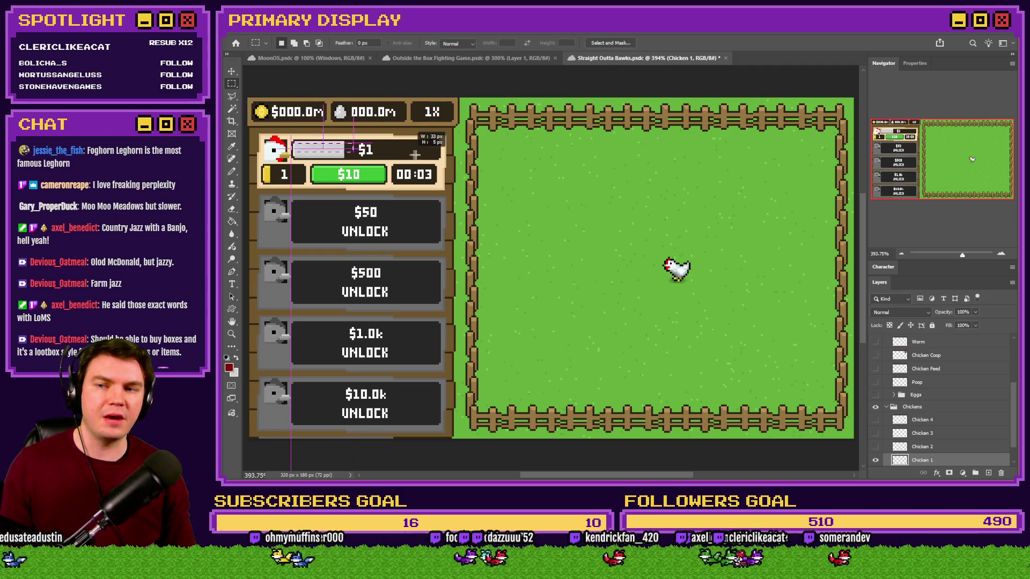
mouse_move(294, 140)
left_mouse_down()
mouse_move(437, 157)
mouse_move(427, 155)
left_mouse_up()
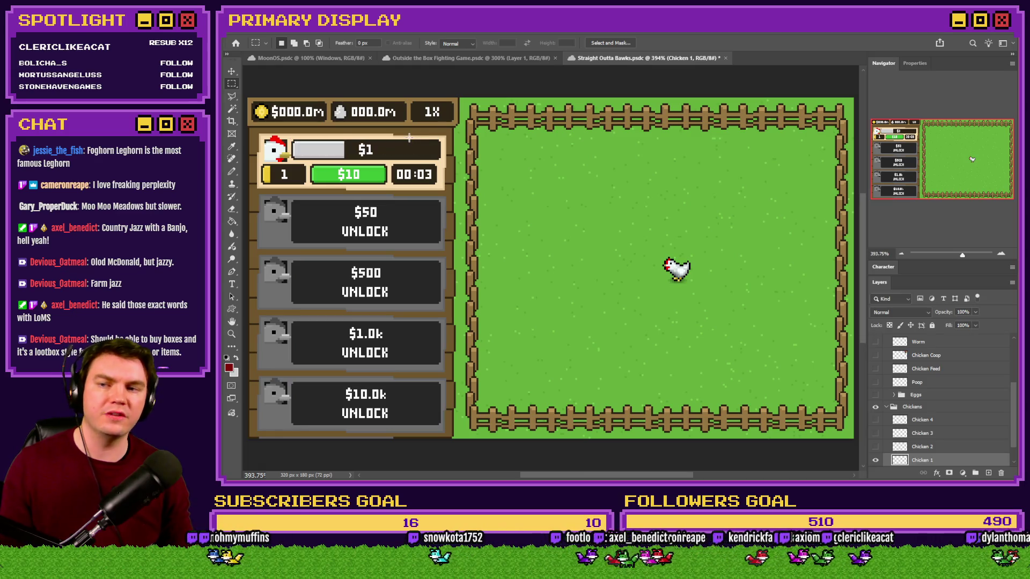
left_click_drag(315, 175, 370, 178)
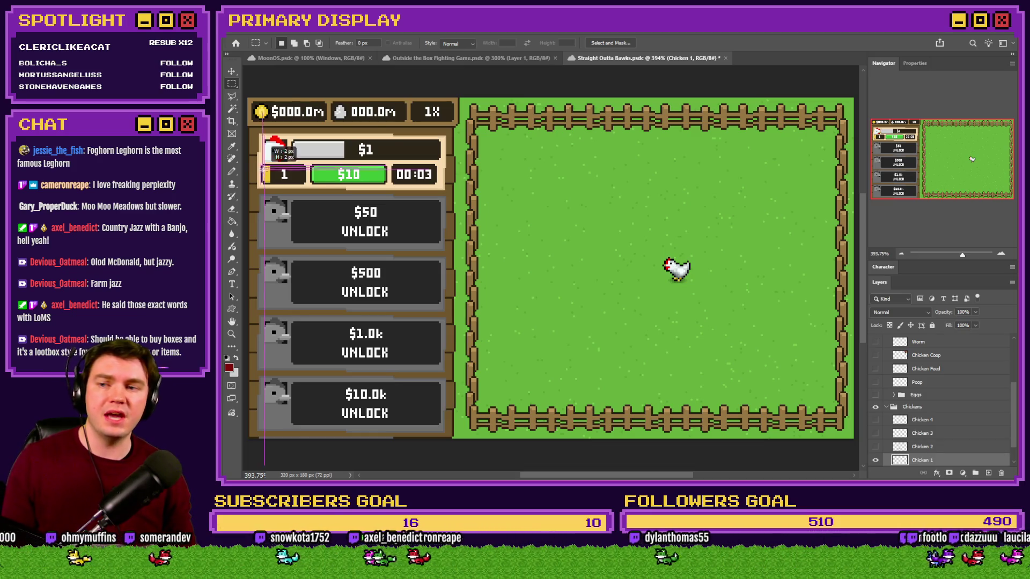
left_click_drag(262, 166, 304, 185)
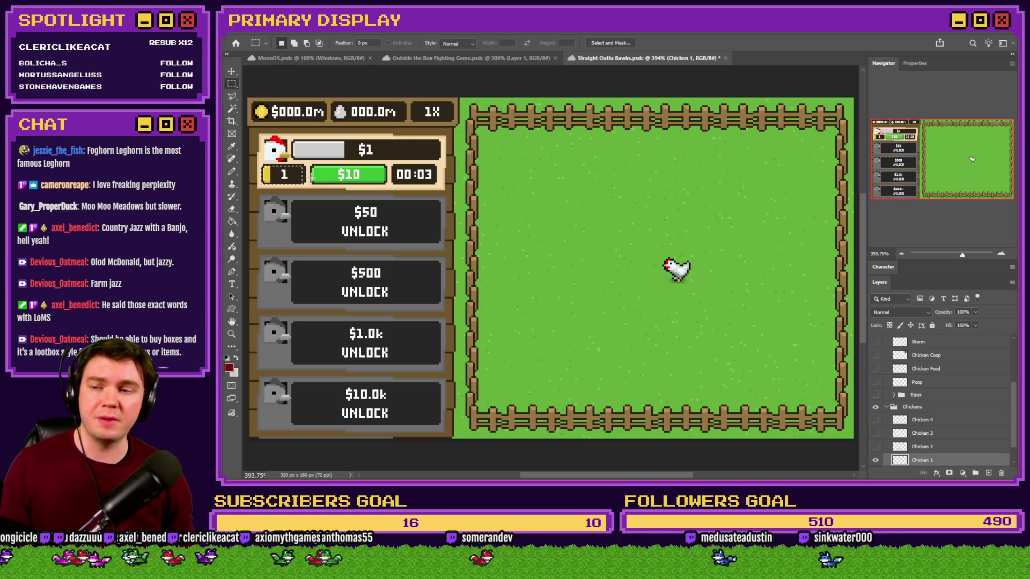
left_click(339, 180)
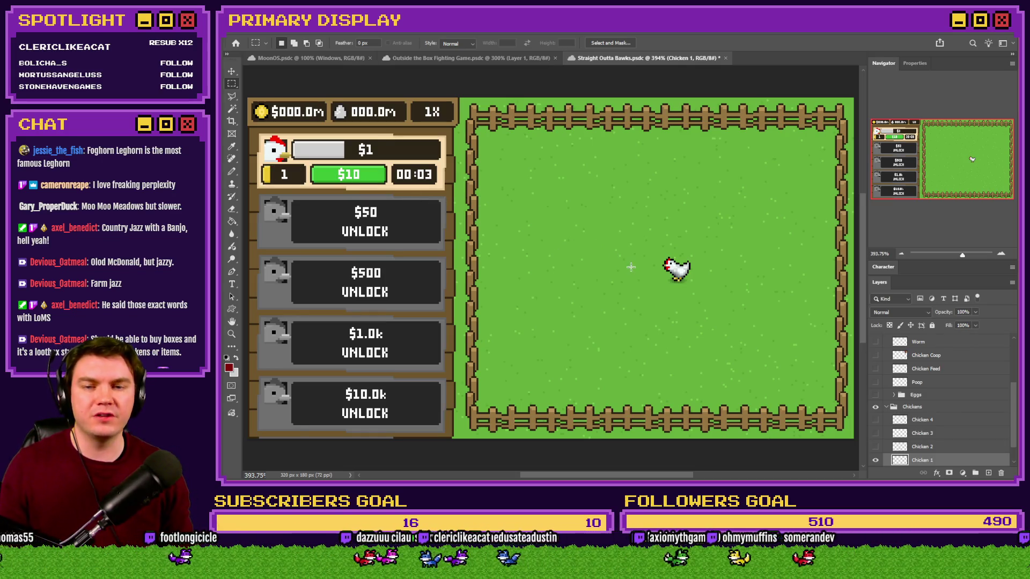
left_click_drag(294, 137, 339, 161)
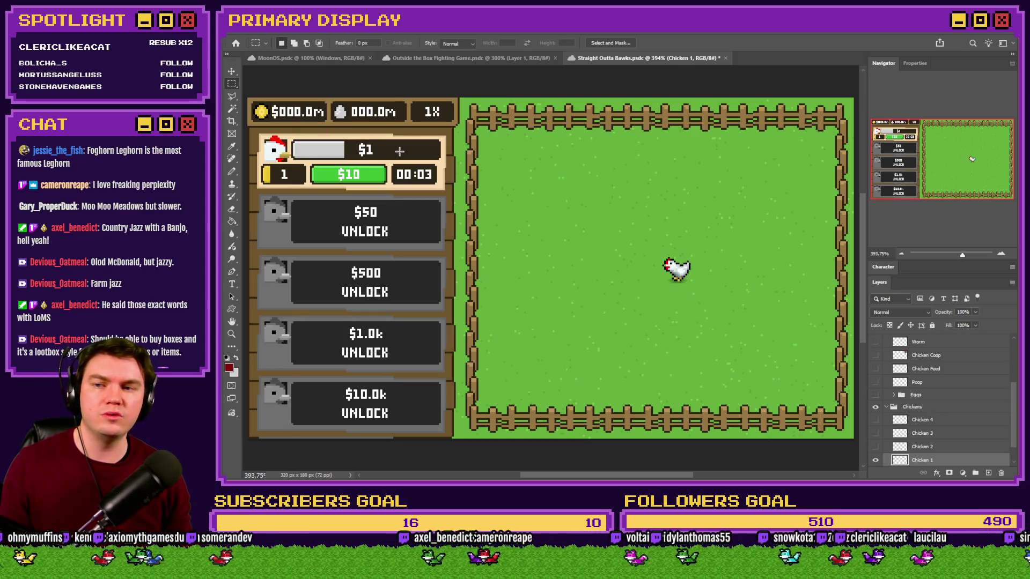
left_click_drag(263, 165, 305, 184)
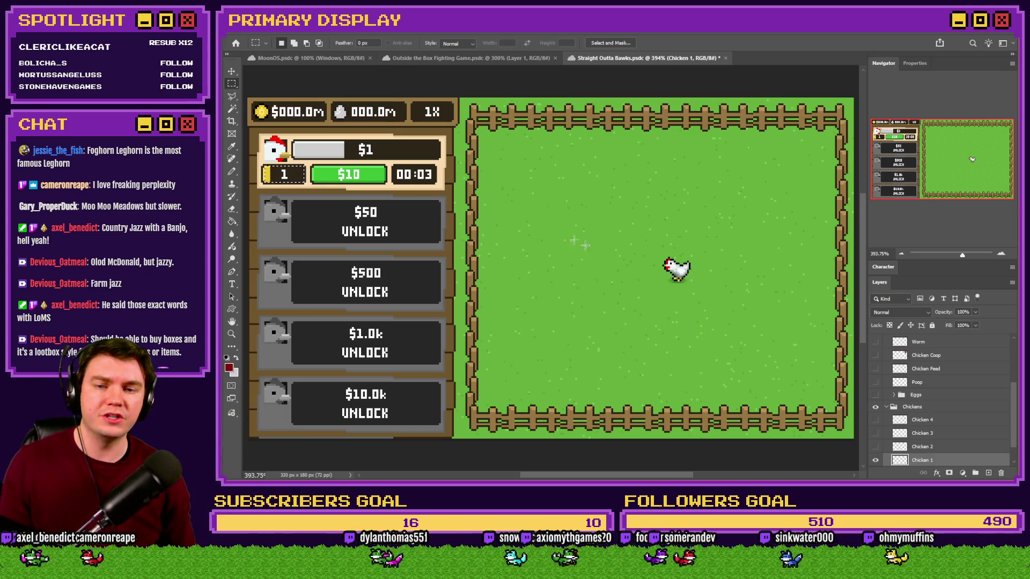
left_click_drag(688, 271, 695, 283)
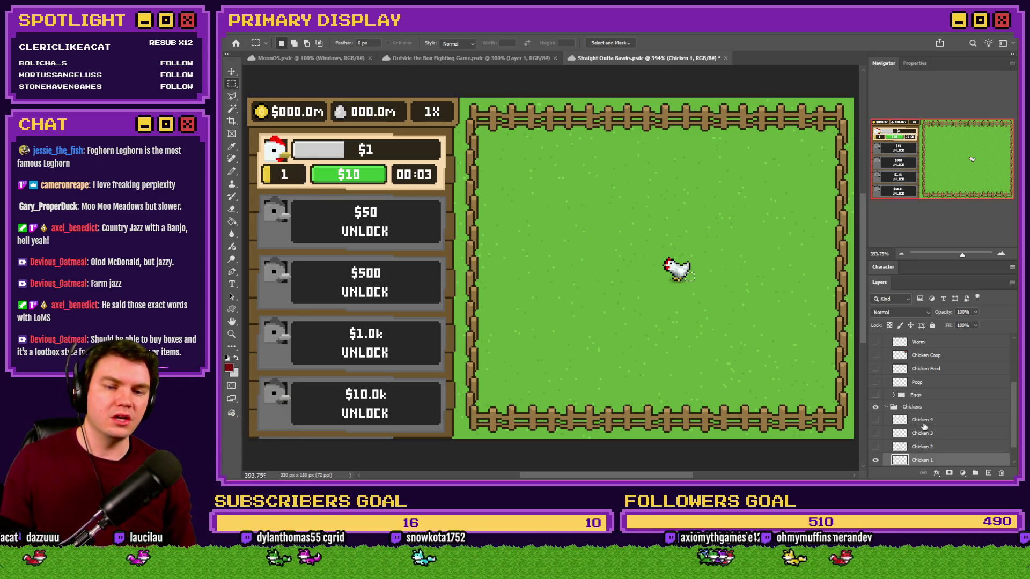
left_click(890, 395)
Turn on the Eggs group and hide its Golden, Purple, Blue and Green Egg layers.
left_click(875, 395)
left_click(893, 395)
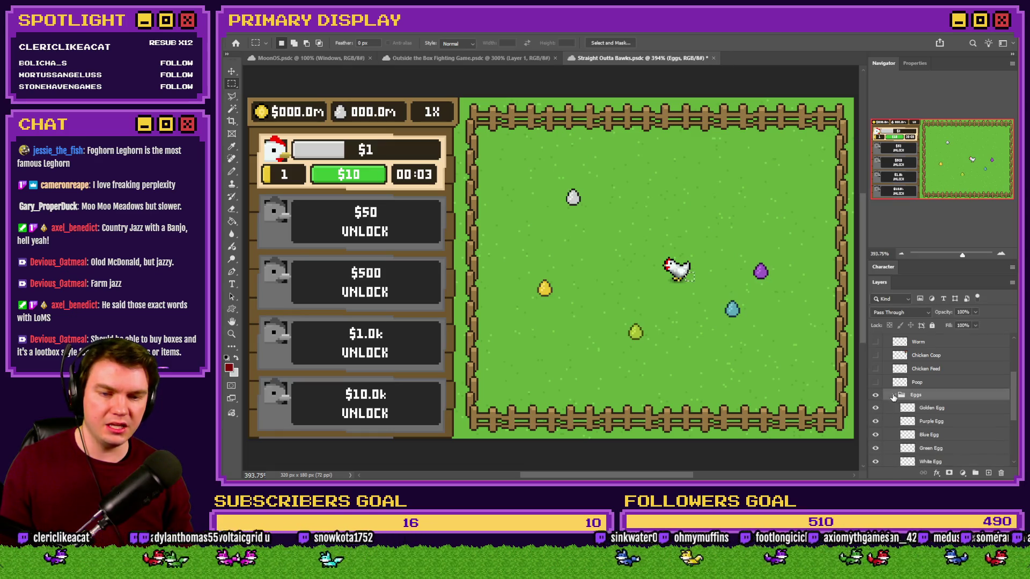
left_click_drag(875, 407, 875, 448)
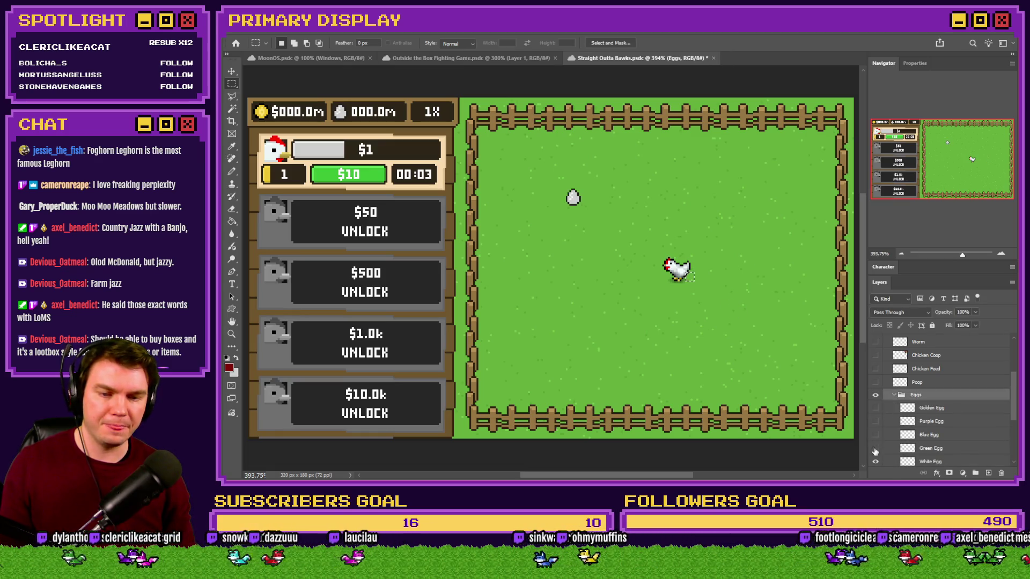
scroll(891, 437, "down", 1)
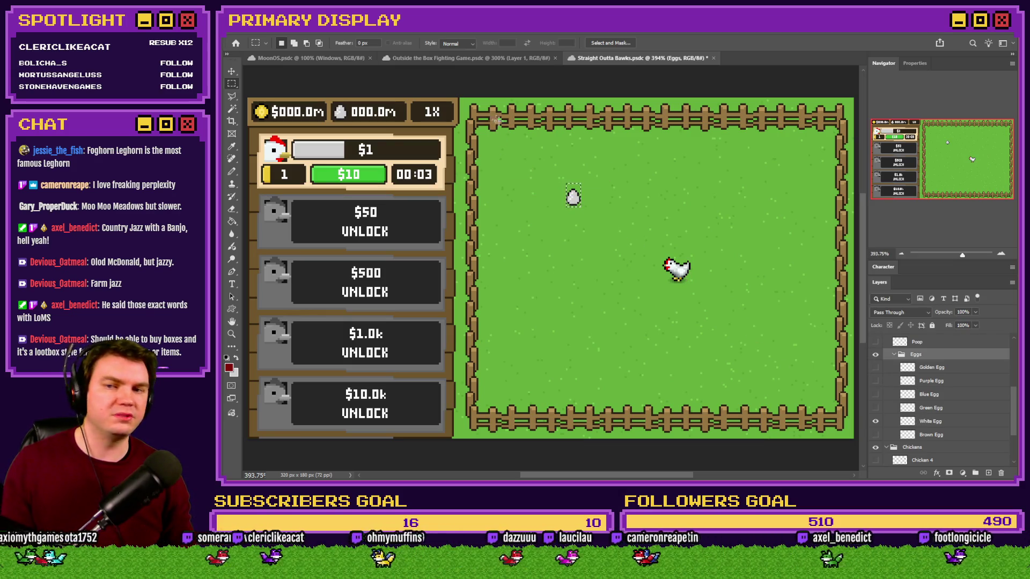
Move the White Egg up to the pen's top-left corner by the fence.
left_click_drag(490, 107, 608, 172)
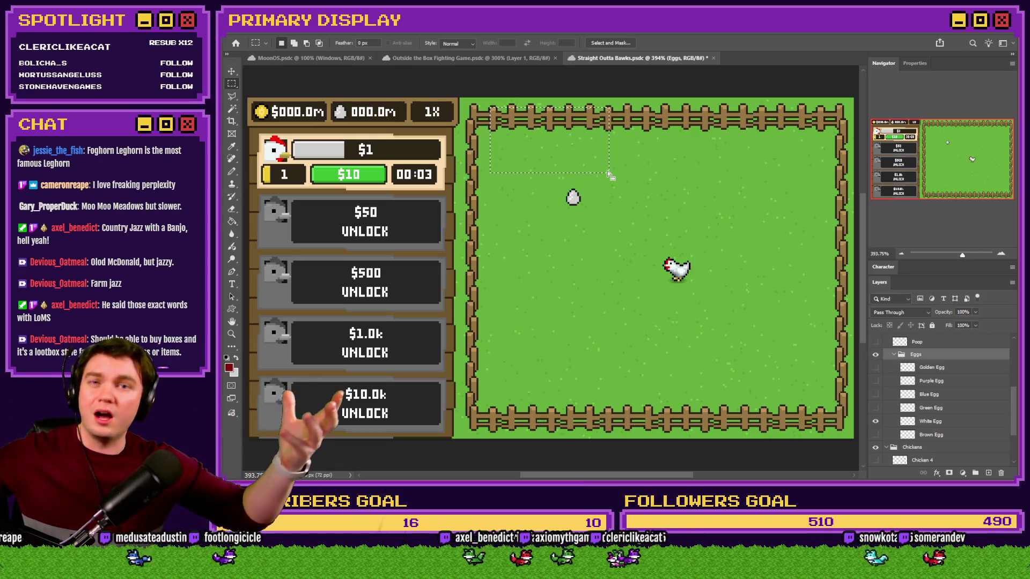
left_click(609, 173)
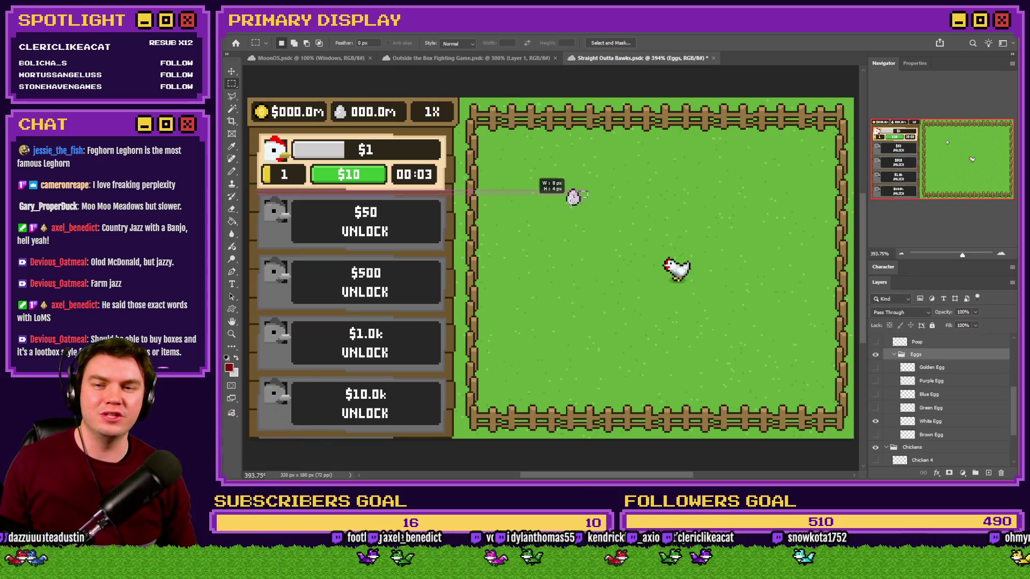
left_click(939, 426)
left_click_drag(696, 251, 642, 195)
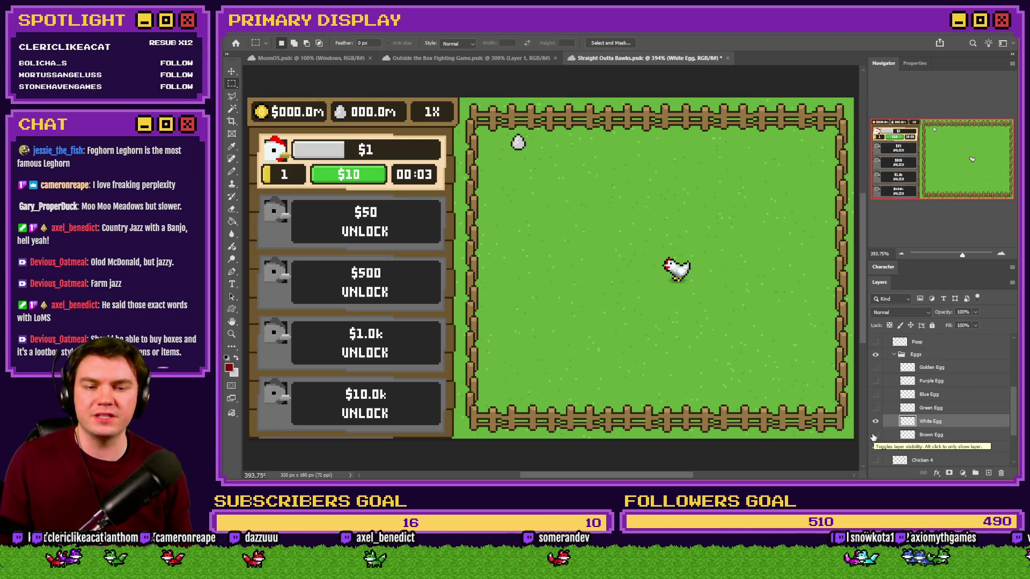
Show the Brown, Green, Blue, Purple and Golden Egg layers again and collapse the Eggs group.
left_click(875, 434)
left_click(875, 409)
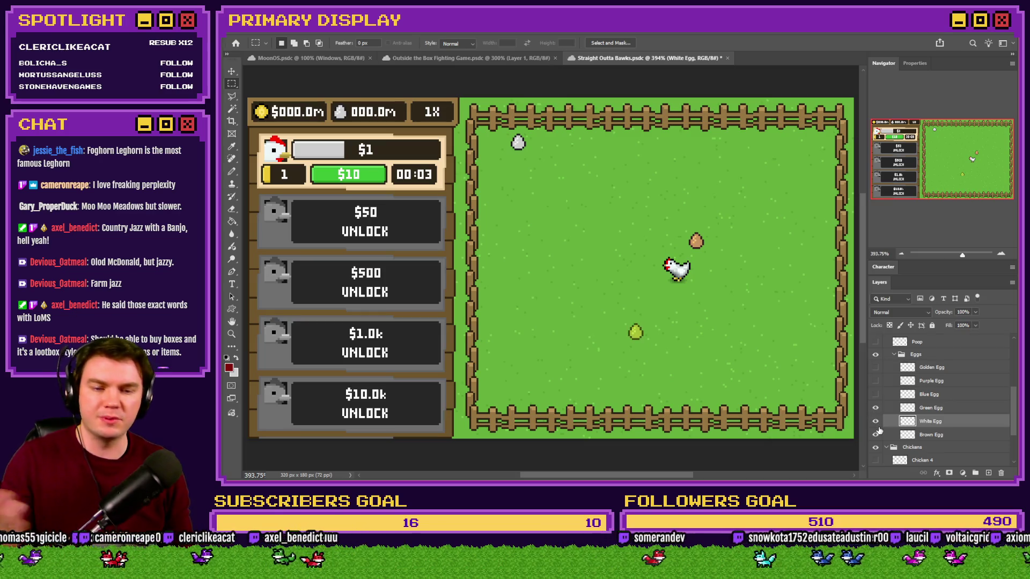
left_click(875, 395)
left_click(875, 380)
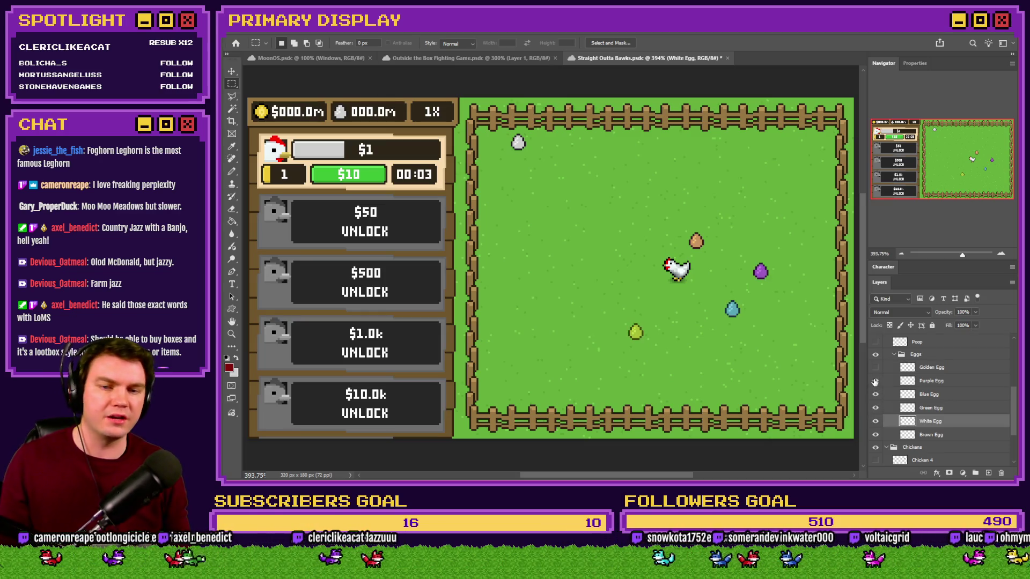
left_click(876, 368)
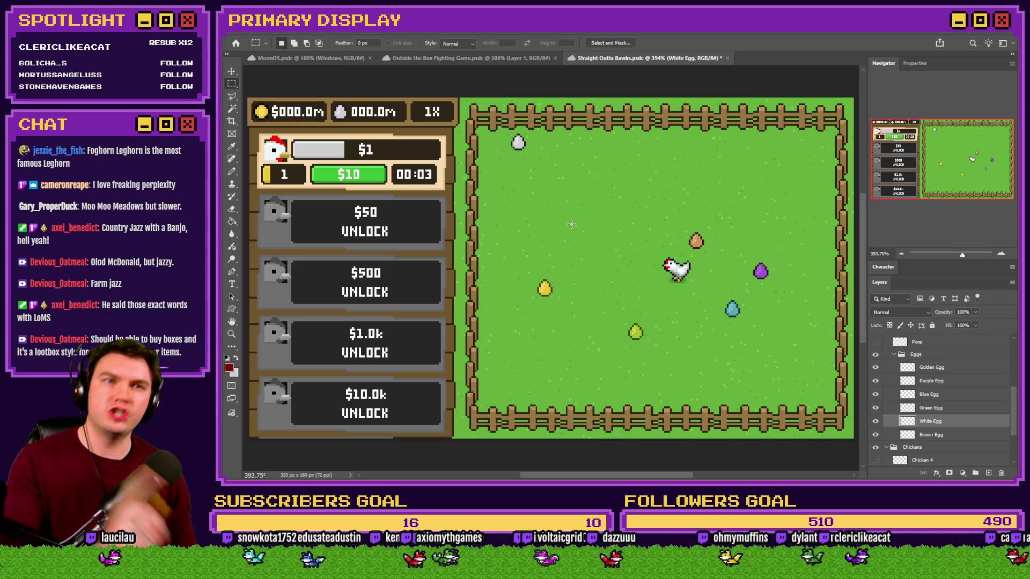
left_click(893, 356)
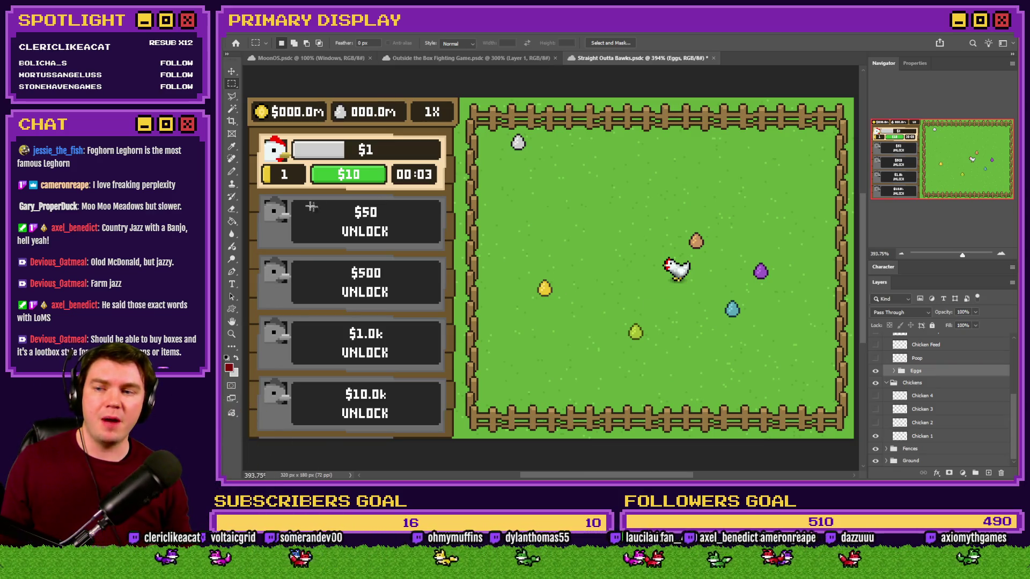
Measure the $50 unlock slot on the left panel with marquee selections.
left_click_drag(263, 198, 443, 256)
left_click_drag(444, 249, 444, 249)
left_click(443, 250)
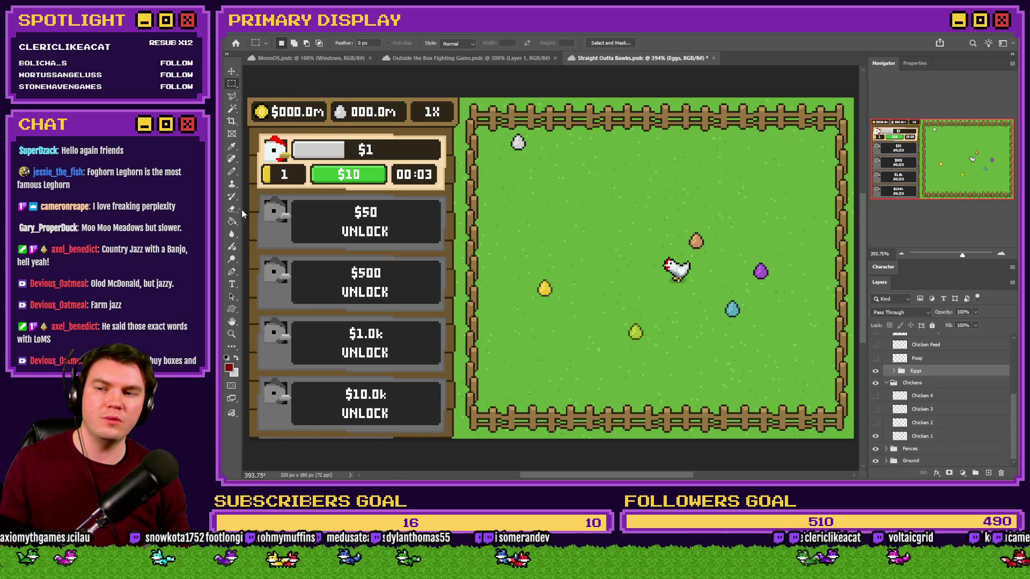
left_click_drag(257, 197, 444, 248)
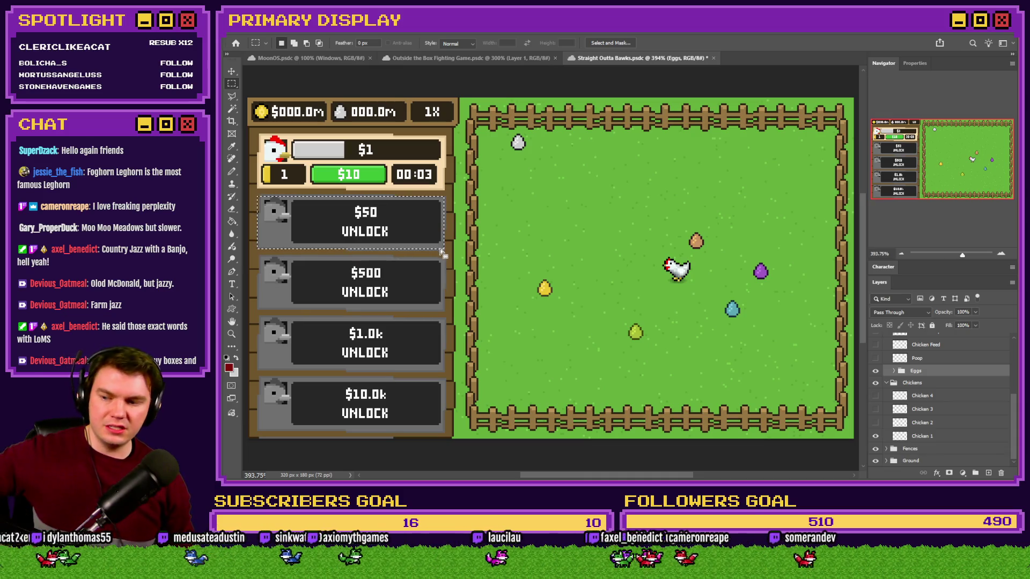
left_click(561, 241)
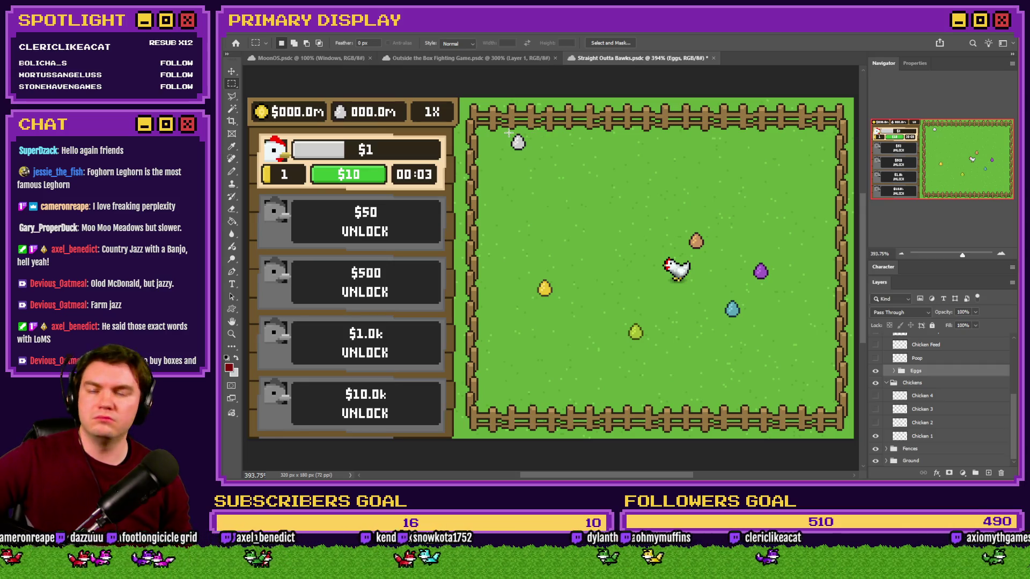
Show the Chicken Feed layer and move the feed just left of the chicken.
left_click_drag(481, 407, 574, 387)
key("ctrl+d")
scroll(914, 402, "up", 2)
left_click(875, 371)
left_click(916, 372)
mouse_move(652, 213)
left_mouse_down()
mouse_move(641, 262)
mouse_move(632, 253)
left_mouse_up()
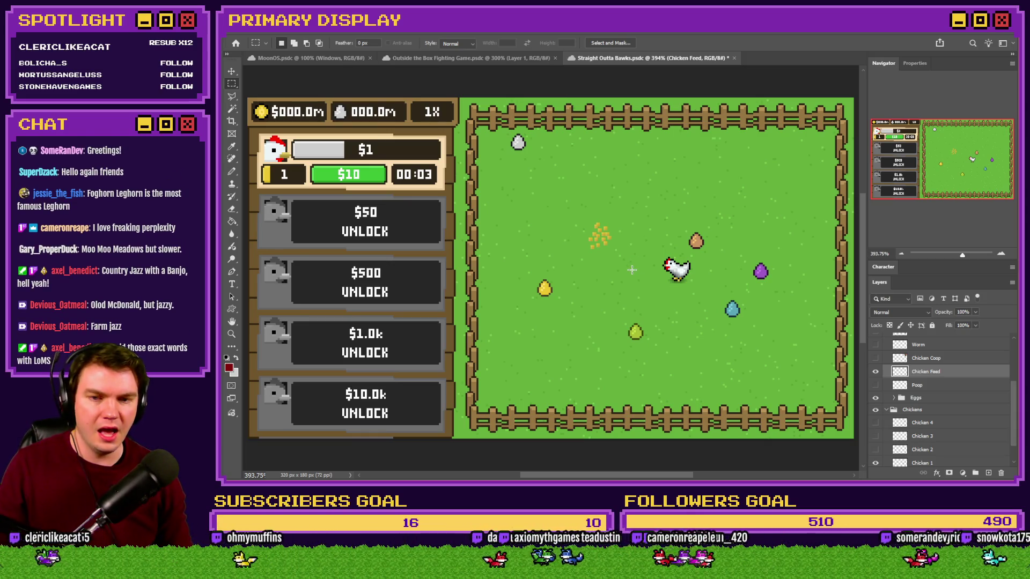
Show the Poop layer and move the poop toward the pen's left side.
left_click(875, 385)
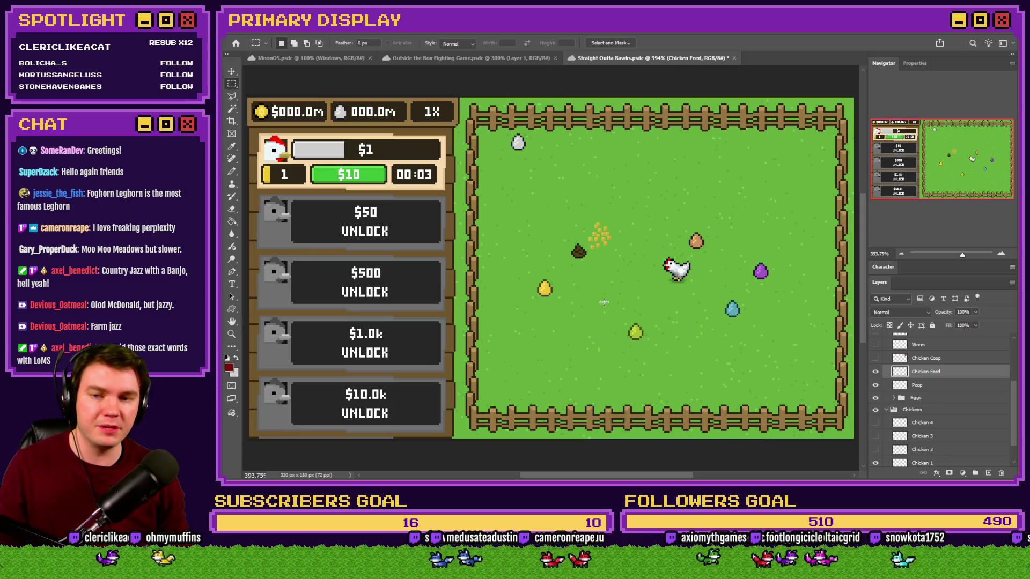
left_click(917, 385)
left_click_drag(677, 254, 643, 247)
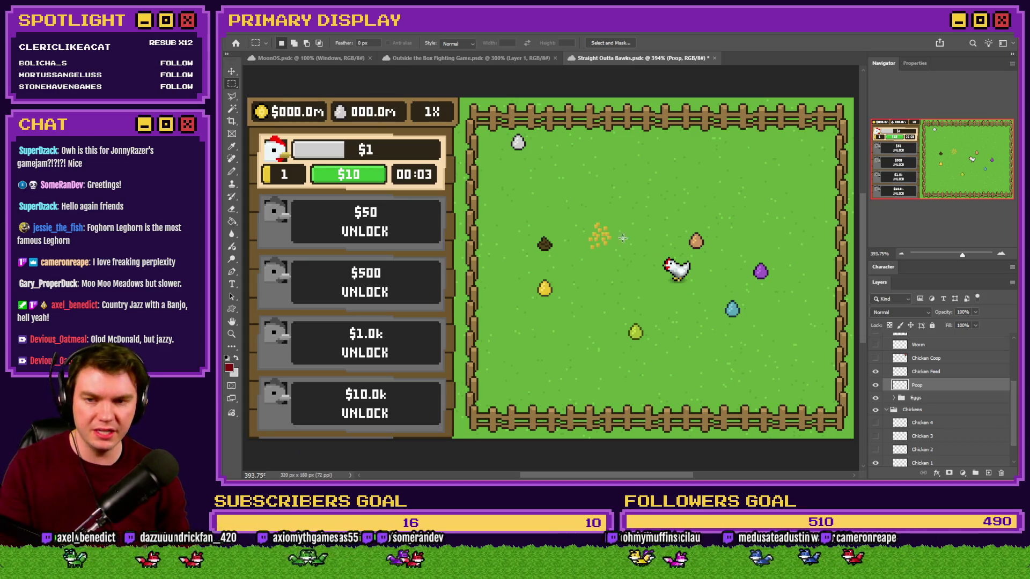
left_click_drag(559, 233, 534, 258)
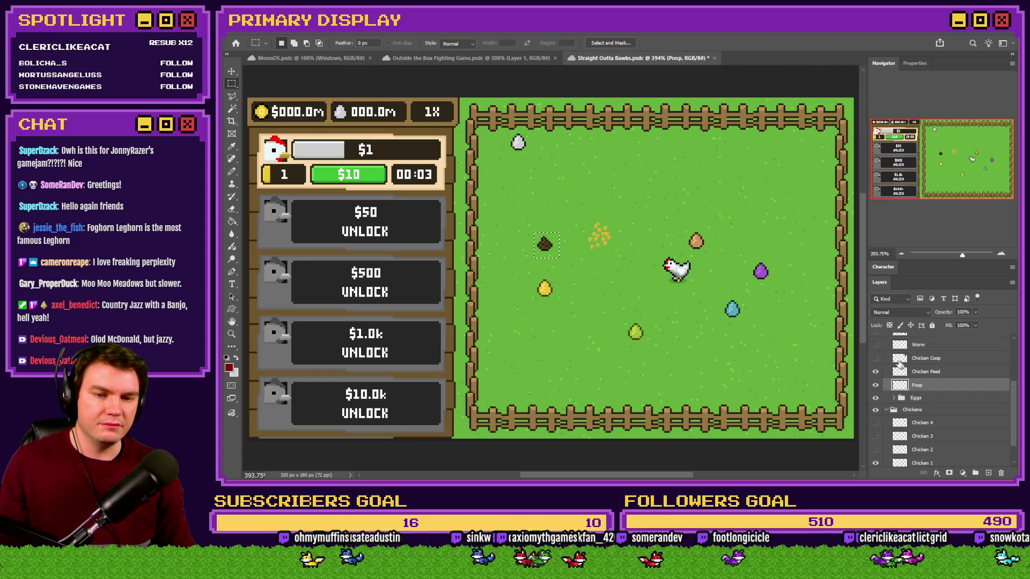
Turn on the Chicken Coop and Worm layers.
left_click(876, 358)
scroll(880, 370, "up", 1)
left_click(876, 385)
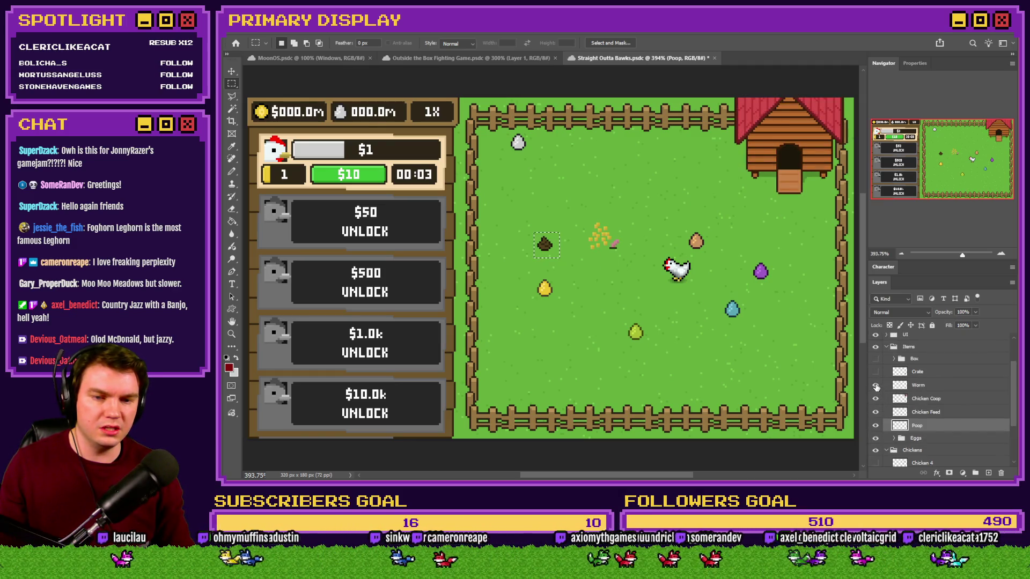
Show the Box group instead of the Crate and collapse the Box and Items folders.
left_click(878, 373)
left_click(875, 373)
left_click(875, 359)
left_click(893, 359)
left_click(893, 360)
left_click(885, 347)
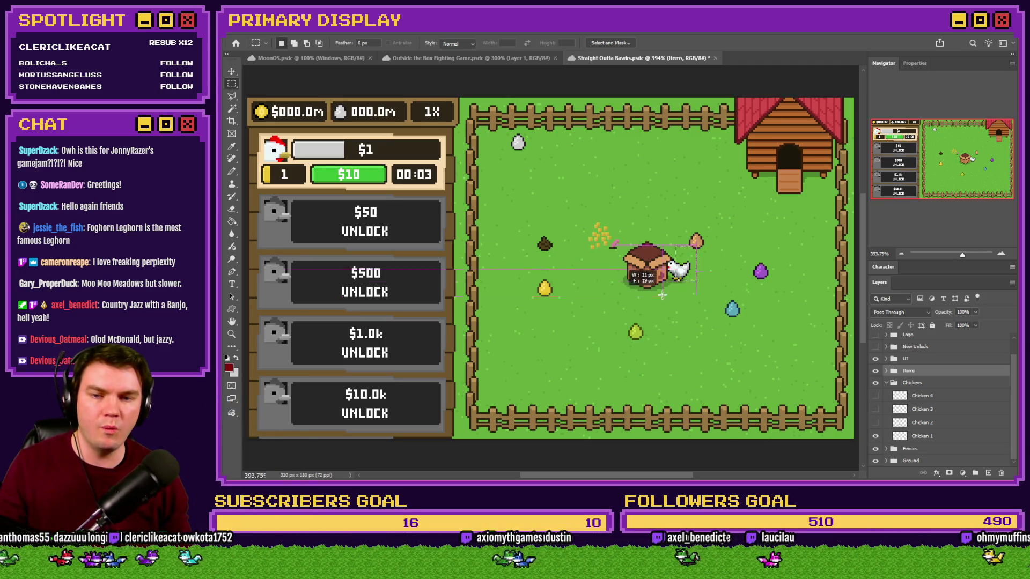
Save the mockup with Ctrl+S and collapse the Chickens folder.
left_click_drag(528, 135, 504, 150)
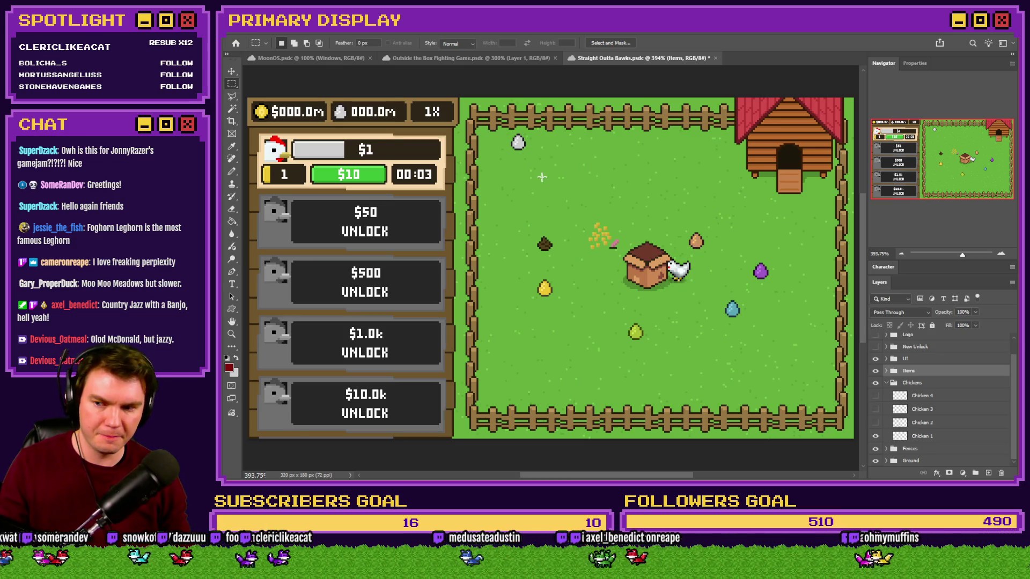
key("ctrl+s")
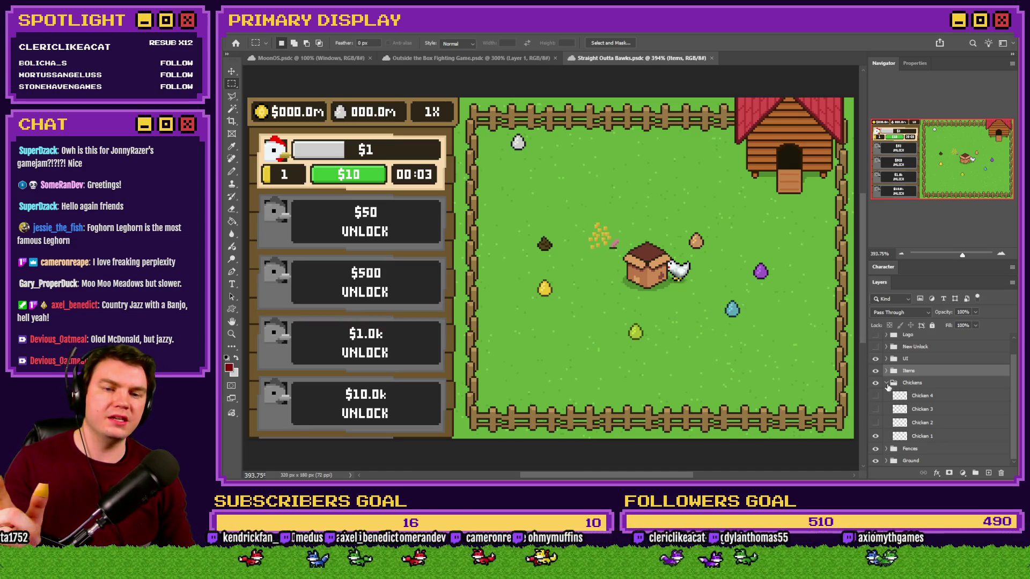
left_click(886, 382)
left_click(232, 71)
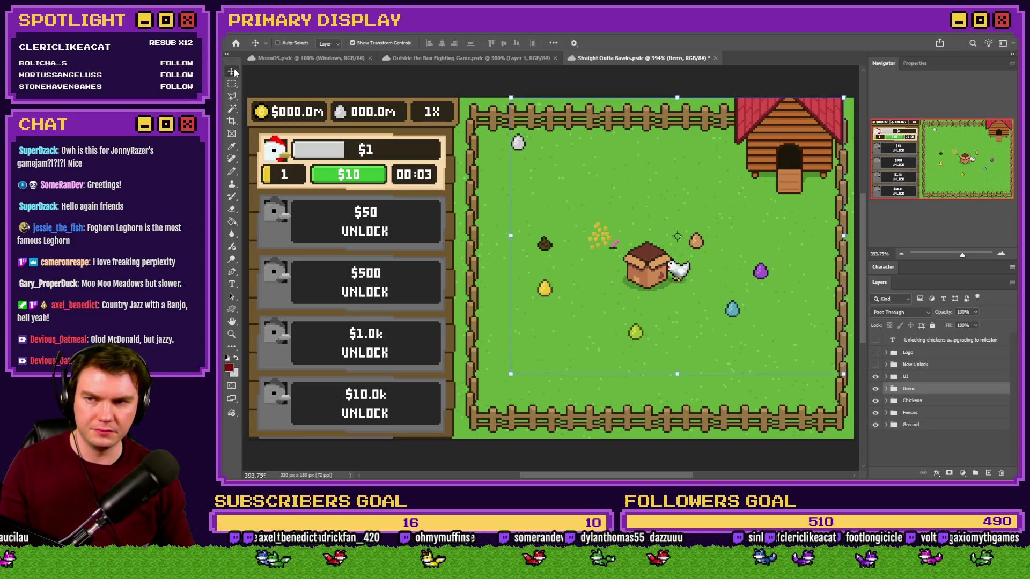
Drag the blue egg up beside the white egg, then marquee the area around the chicken.
left_click_drag(729, 309, 539, 142)
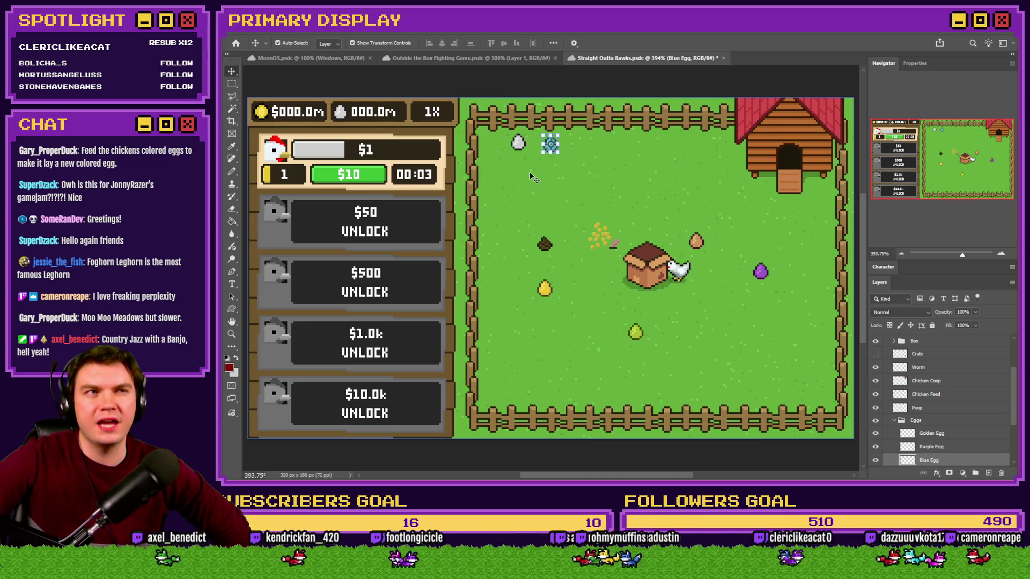
key("m")
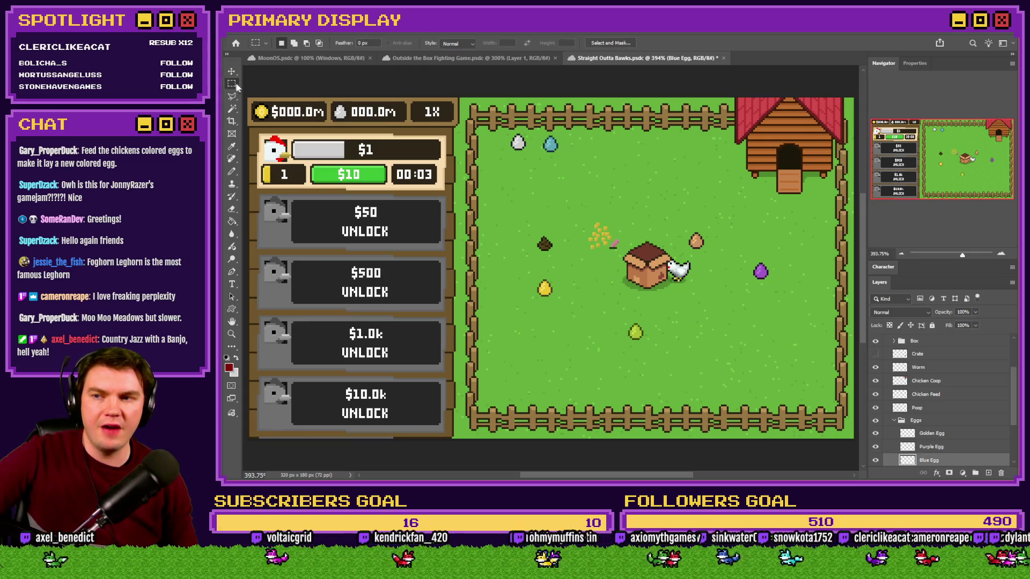
left_click_drag(697, 256, 664, 286)
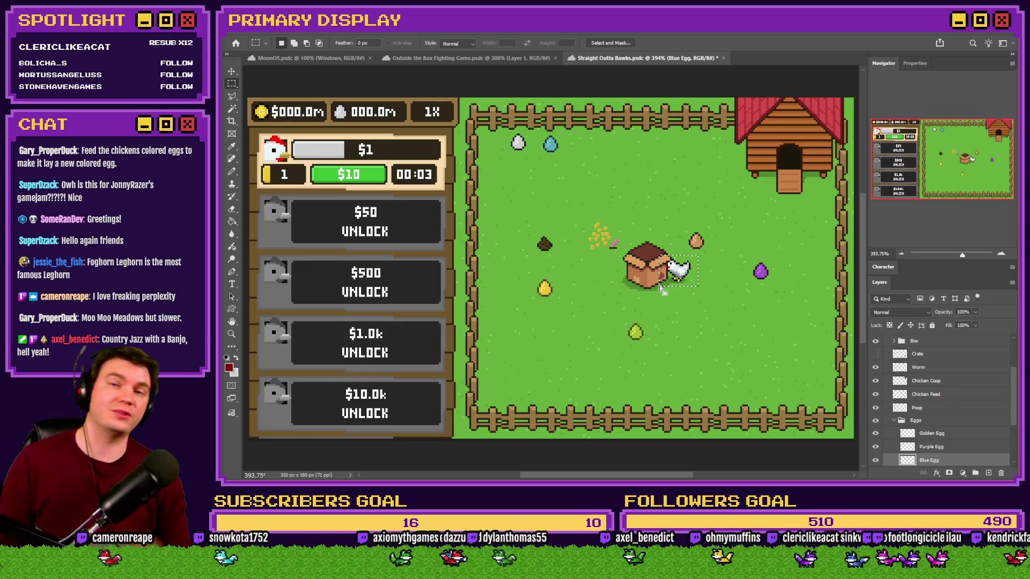
Collapse the Items folder and turn on the UNBAWKSED logo card layer.
scroll(932, 409, "up", 2)
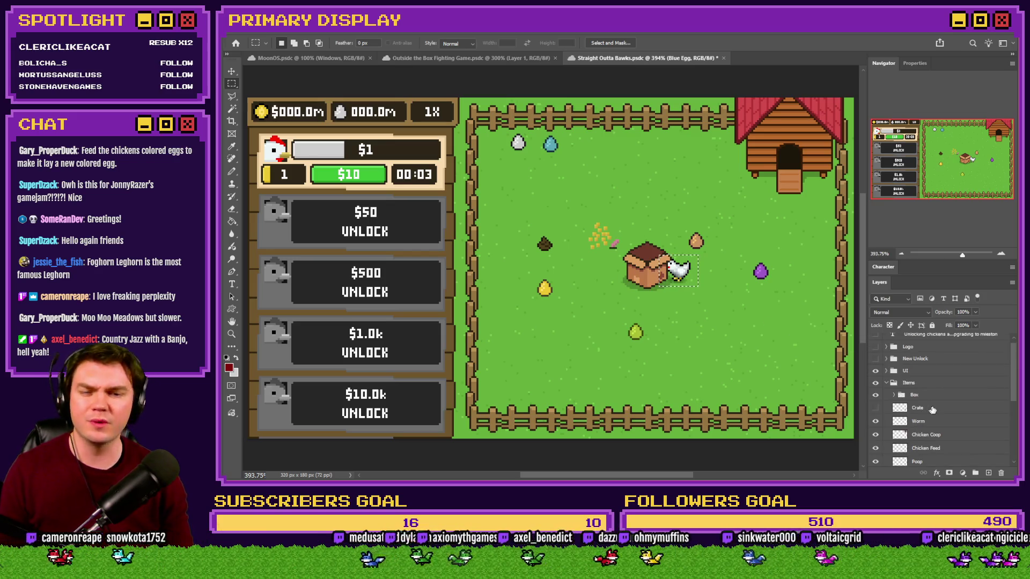
left_click(885, 385)
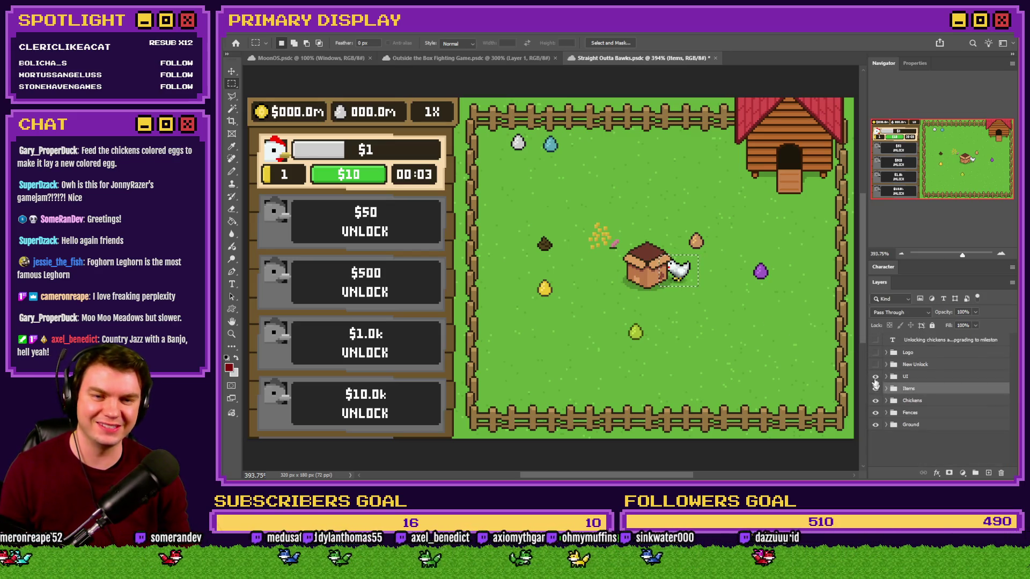
left_click(875, 352)
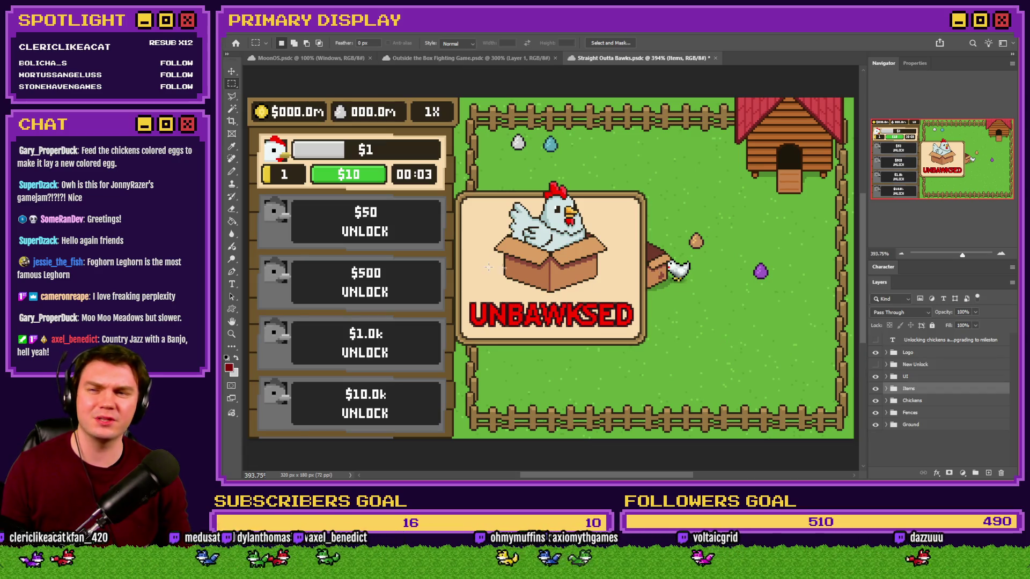
Hide the UI folder and the Items group so only the chicken shows beside the logo.
left_click(231, 71)
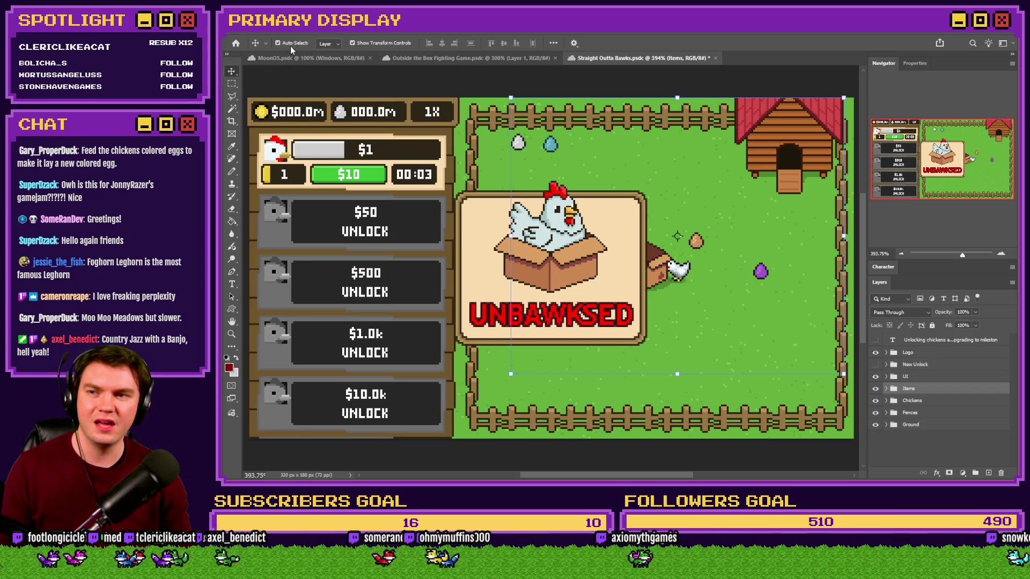
left_click(232, 84)
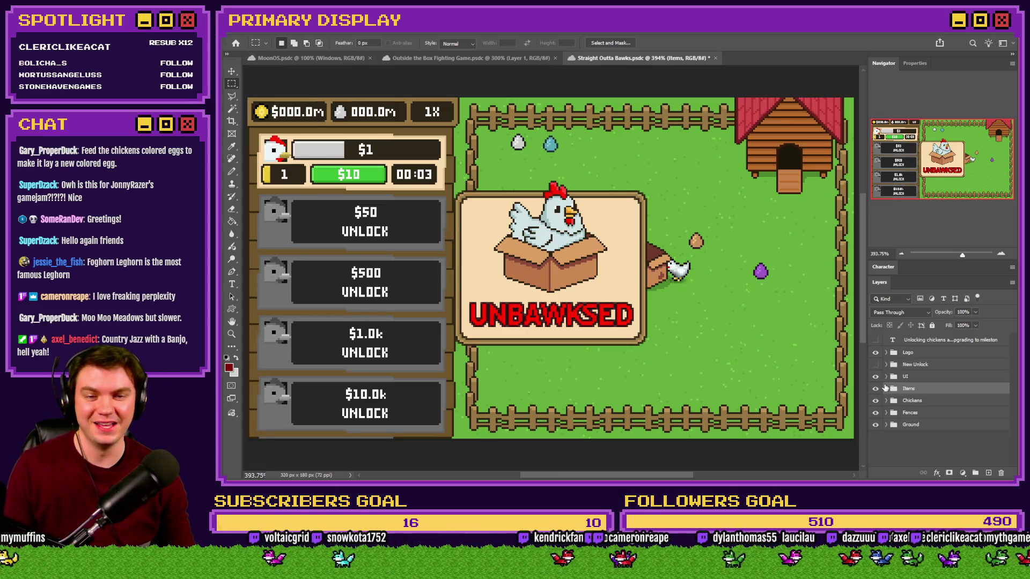
left_click(875, 377)
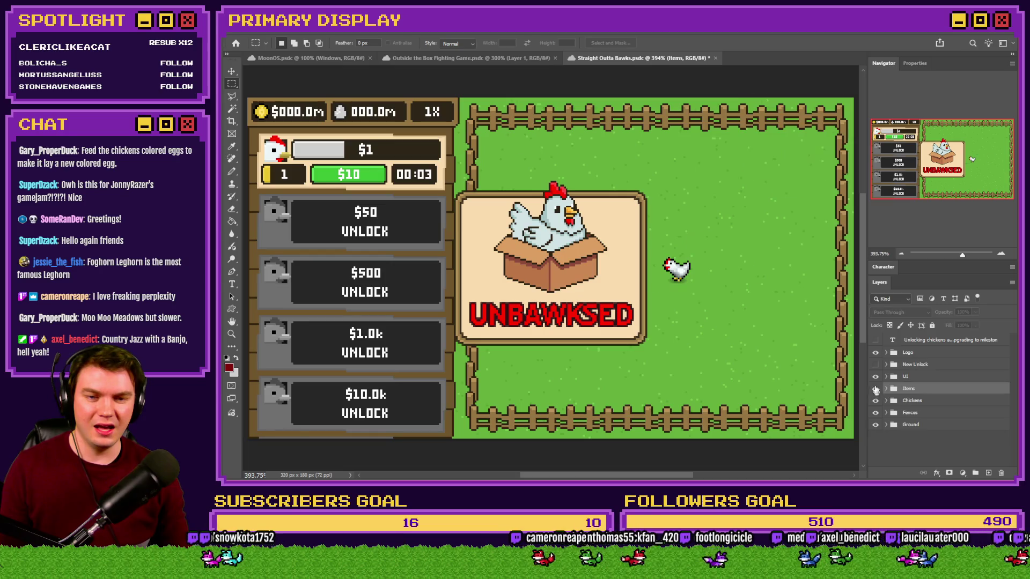
left_click(875, 353)
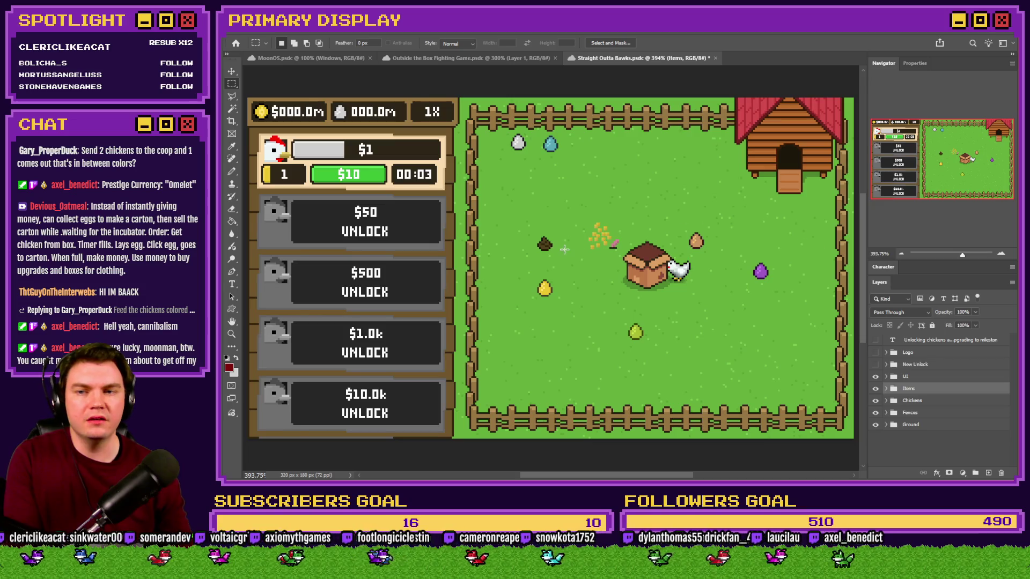
Marquee-select the left unlock panel to check its size, then clear the selection.
mouse_move(251, 129)
left_mouse_down()
mouse_move(487, 330)
mouse_move(476, 396)
mouse_move(446, 434)
left_mouse_up()
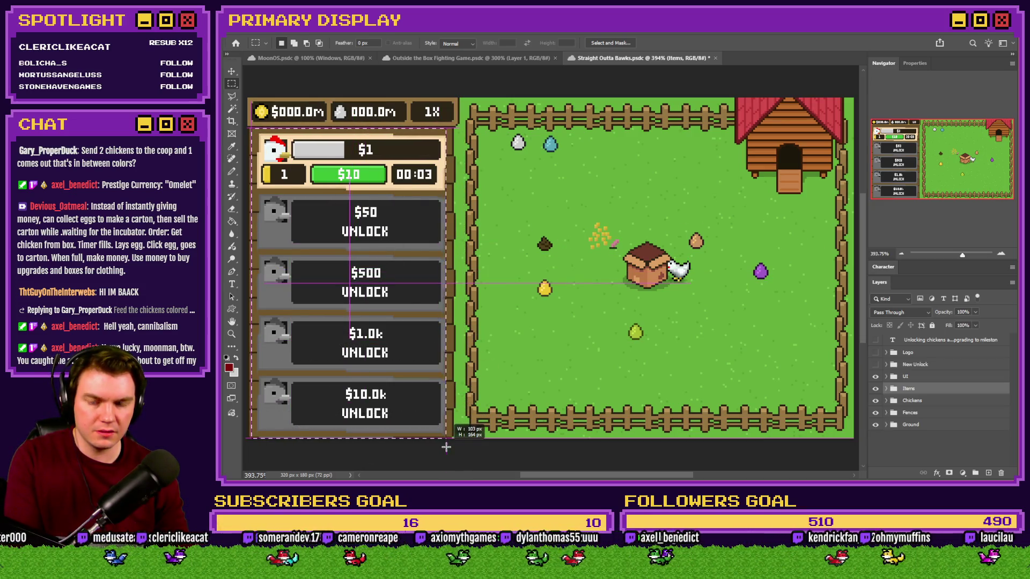
left_click(508, 339)
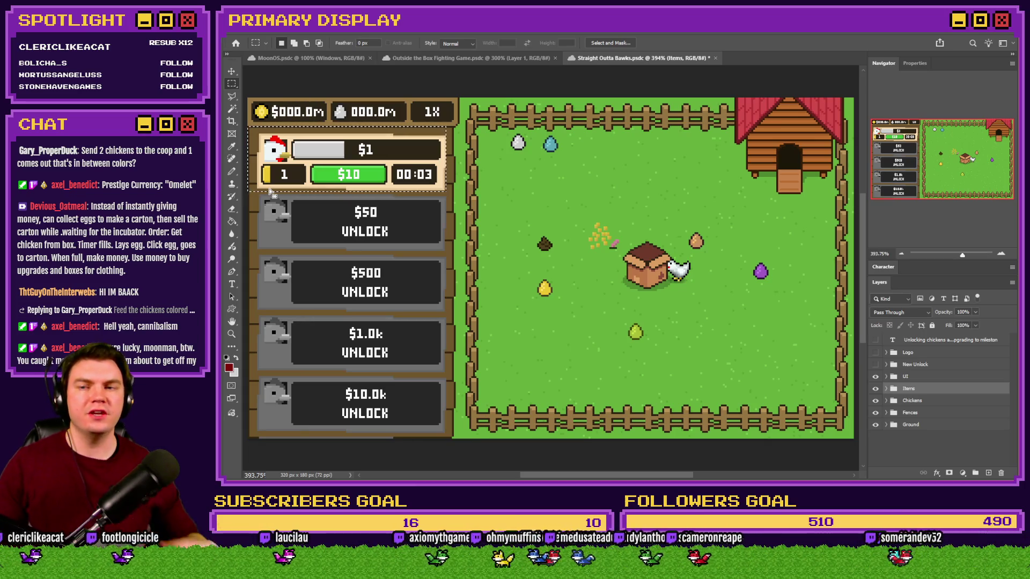
Deselect, hide the UI group, and create a new group named Cartons.
key("ctrl+d")
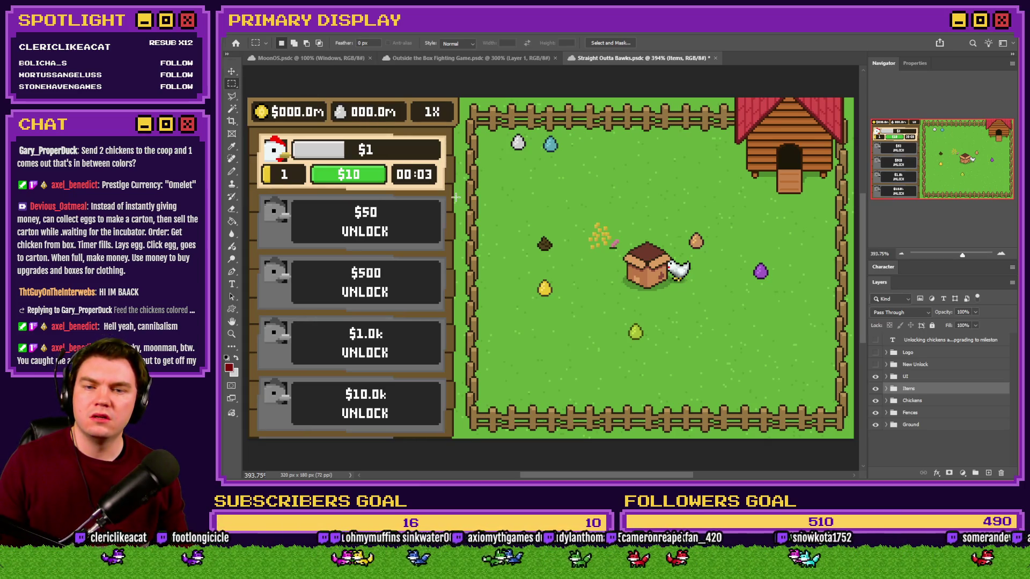
left_click(874, 377)
key("ctrl+g")
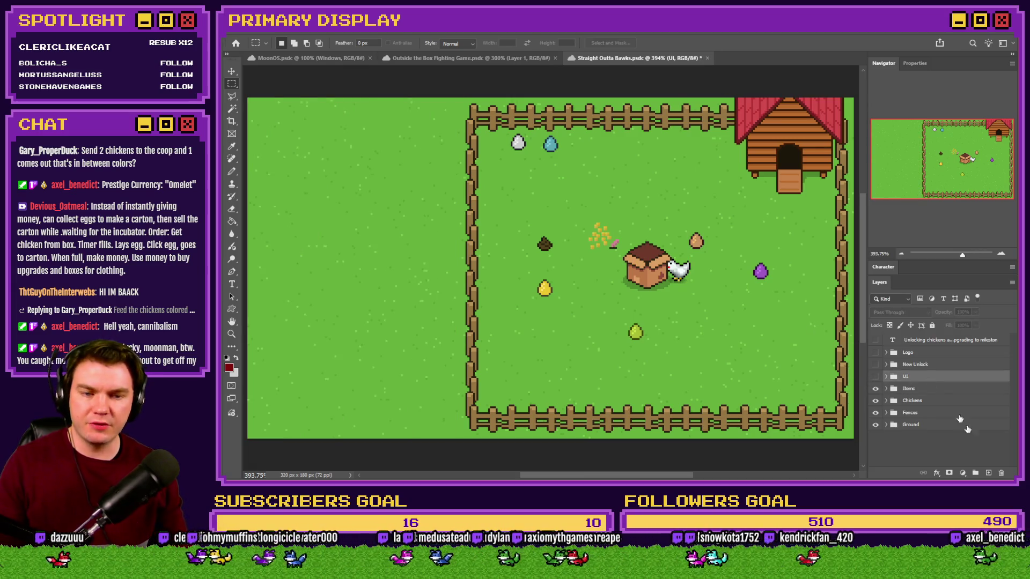
double_click(910, 376)
type("Ca")
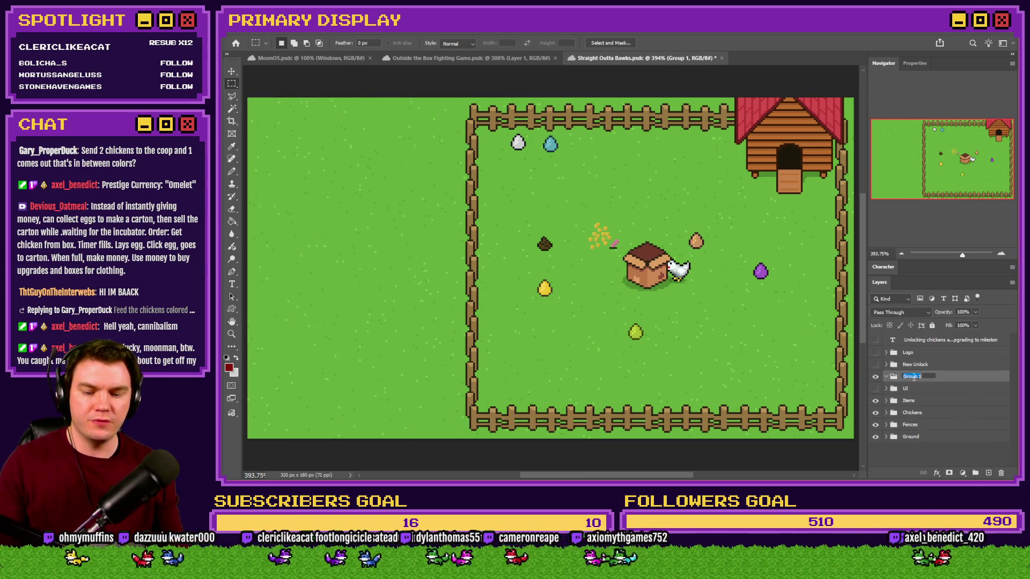
type("rtons")
key("Return")
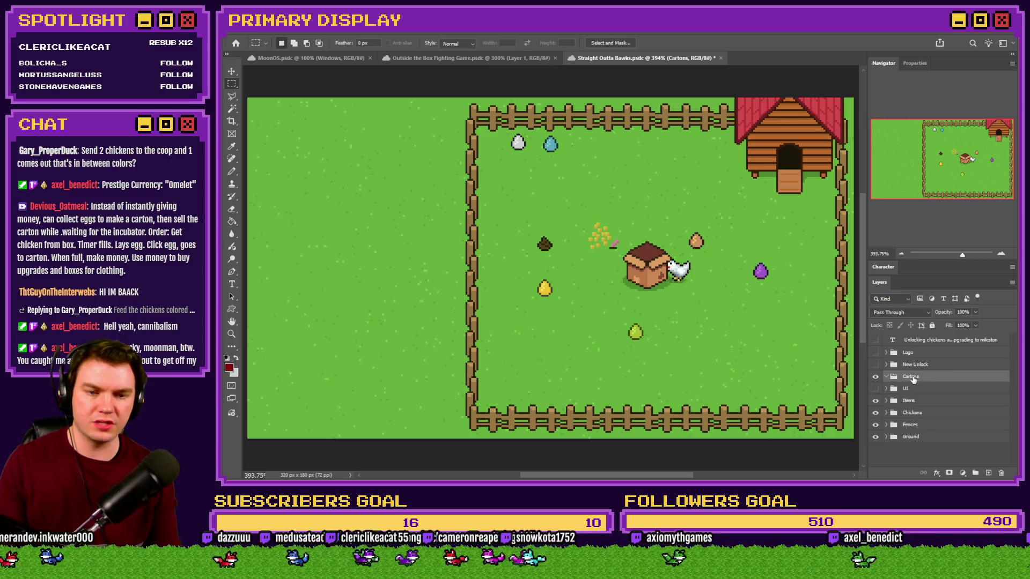
Add an empty layer inside Cartons and pick the Pencil tool.
left_click(988, 473)
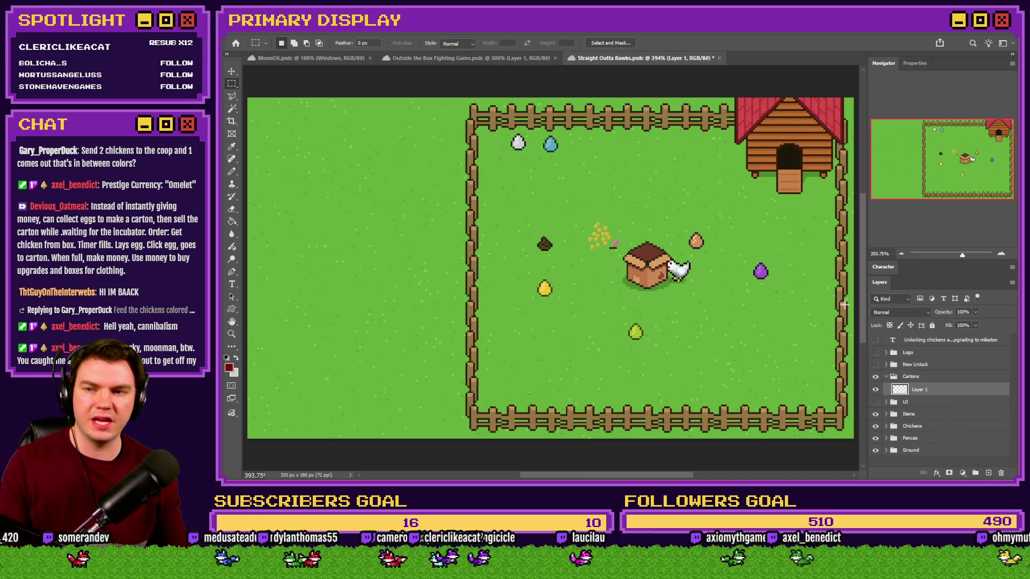
scroll(549, 268, "left", 2)
left_click(232, 172)
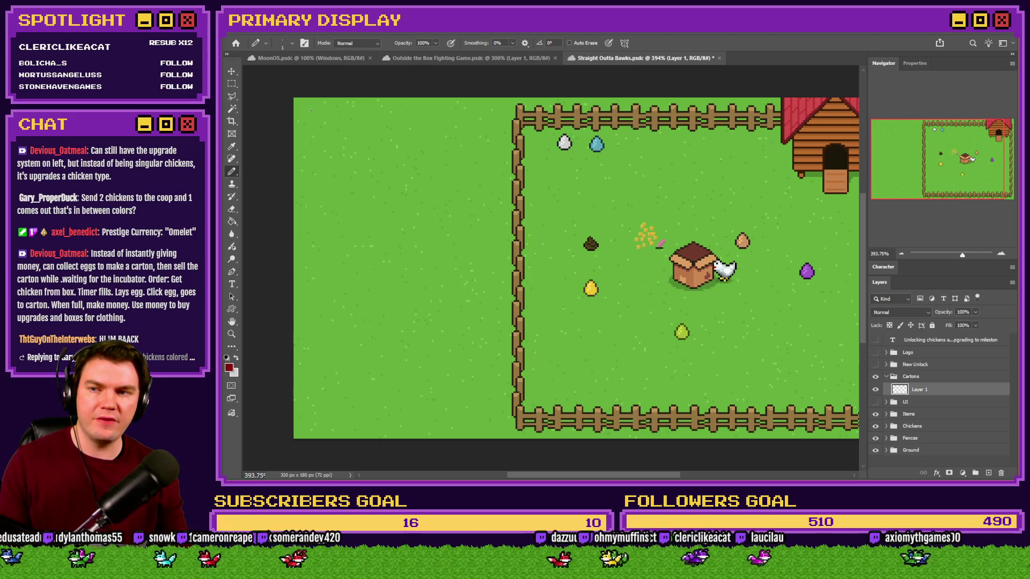
Set the Pencil size to 4 px and sample the fence's brown as the colour.
right_click(351, 122)
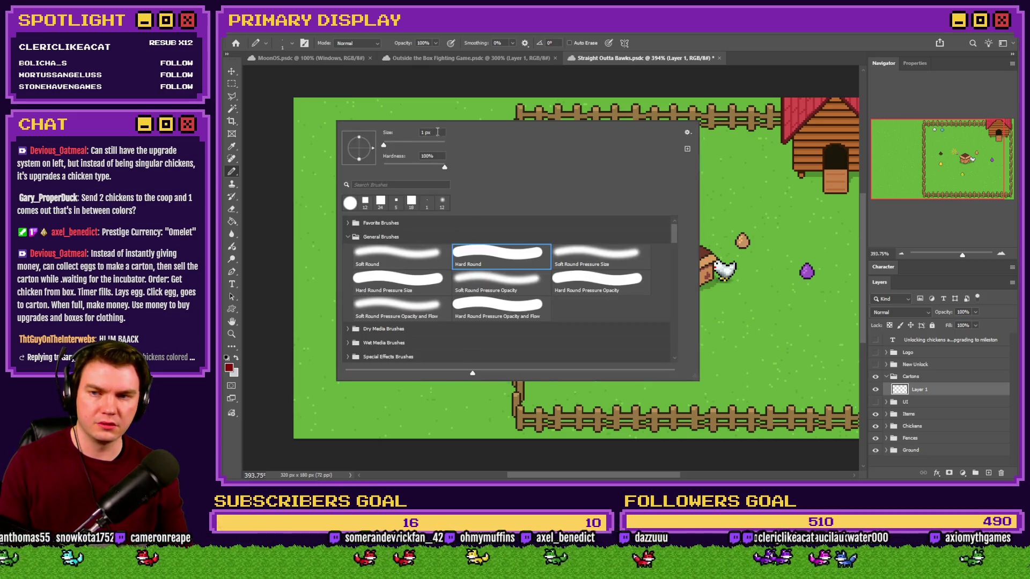
left_click_drag(384, 145, 392, 149)
key("Return")
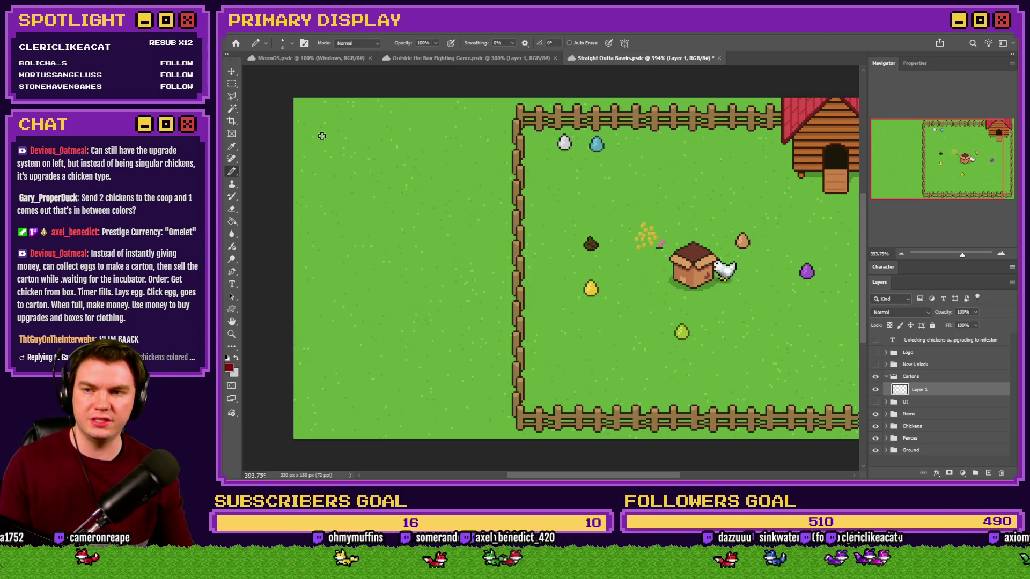
left_click(733, 111, "alt")
Draw the carton outline with two columns of egg slots, then marquee the bottom-left slot.
mouse_move(321, 121)
left_mouse_down()
mouse_move(479, 129)
mouse_move(489, 301)
mouse_move(479, 403)
mouse_move(402, 422)
mouse_move(326, 417)
mouse_move(329, 125)
mouse_move(340, 168)
left_mouse_up()
mouse_move(433, 142)
left_mouse_down()
mouse_move(408, 156)
mouse_move(432, 141)
left_mouse_up()
left_click_drag(361, 189, 365, 194)
left_click_drag(444, 192, 440, 191)
left_click_drag(370, 242, 368, 244)
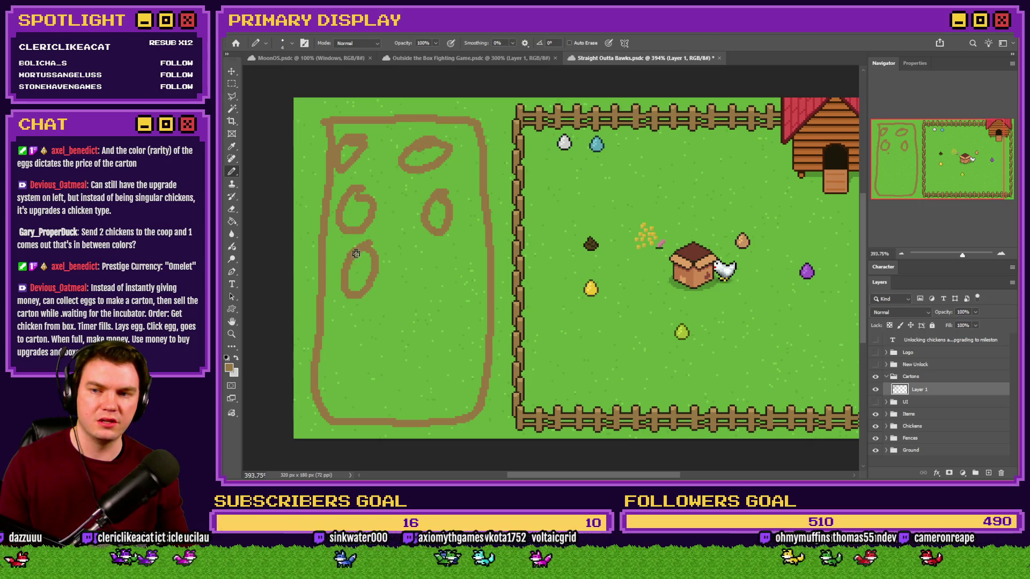
left_click_drag(458, 251, 460, 268)
left_click_drag(370, 311, 373, 317)
mouse_move(458, 322)
left_mouse_down()
mouse_move(429, 325)
mouse_move(458, 321)
left_mouse_up()
mouse_move(359, 376)
left_mouse_down()
mouse_move(333, 411)
mouse_move(356, 378)
left_mouse_up()
left_click_drag(437, 382, 442, 384)
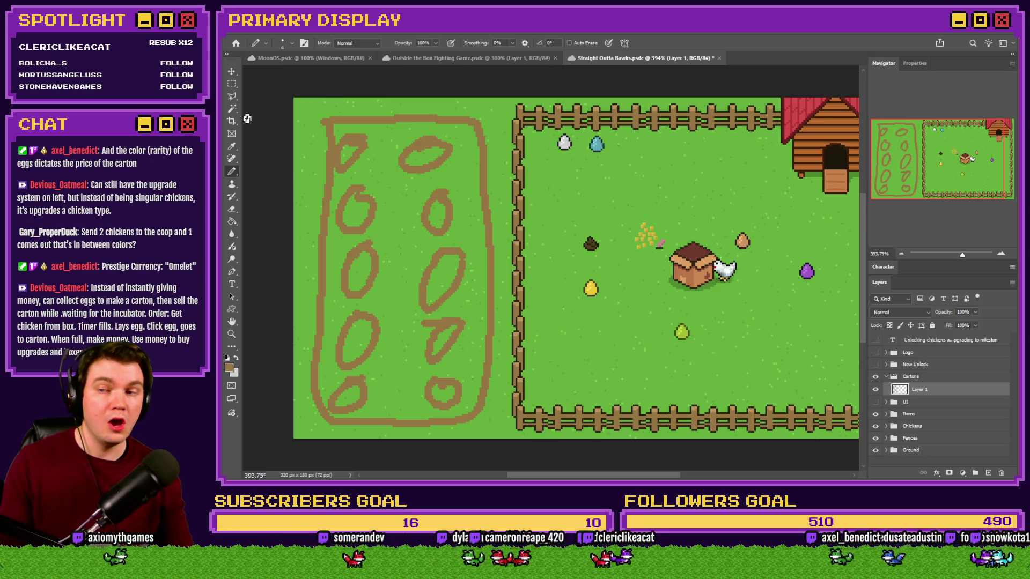
left_click(232, 83)
left_click_drag(500, 371, 323, 433)
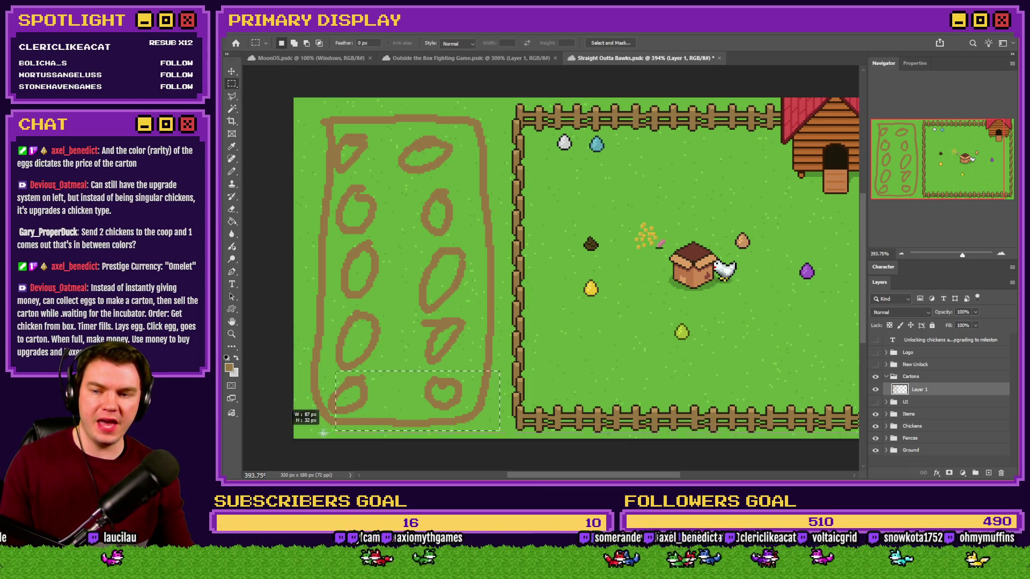
Select the fourth row of egg slots and delete it.
mouse_move(309, 318)
left_mouse_down()
mouse_move(463, 342)
mouse_move(429, 345)
left_mouse_up()
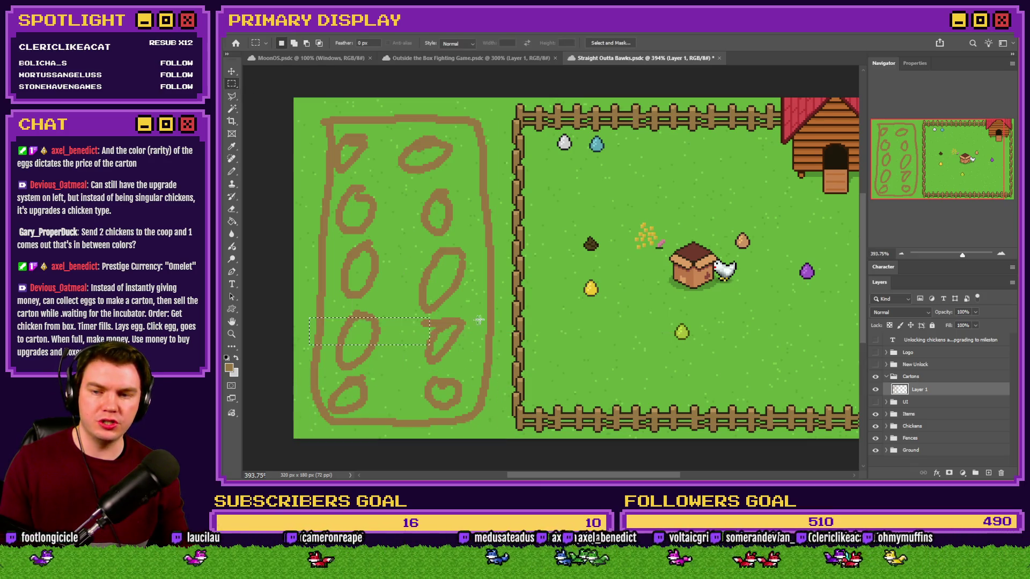
mouse_move(498, 313)
left_mouse_down()
mouse_move(310, 331)
mouse_move(292, 370)
left_mouse_up()
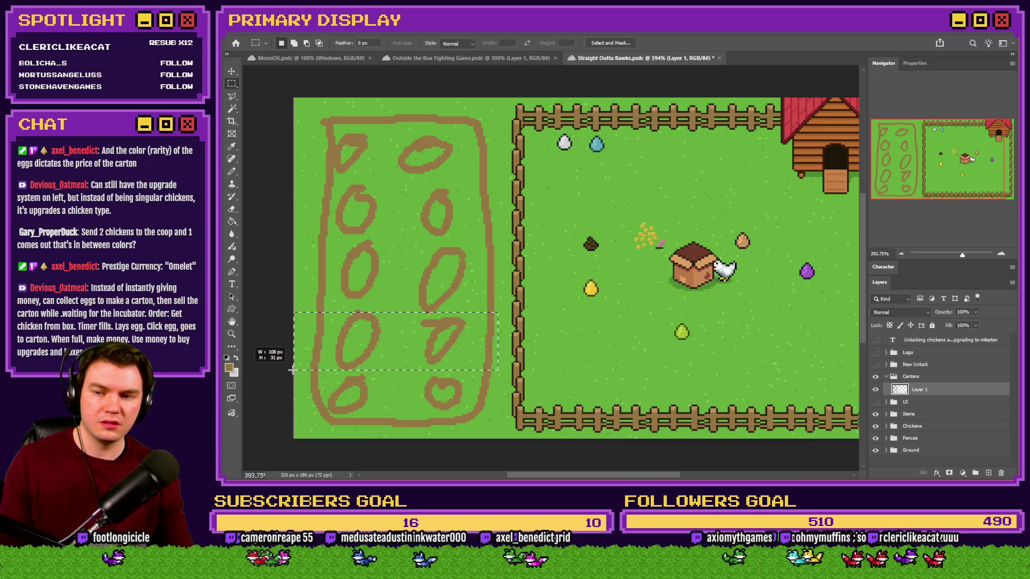
key("Delete")
Move the bottom row up to close the gap, deselect, and start a dollar sign below.
mouse_move(503, 356)
left_mouse_down()
mouse_move(397, 436)
mouse_move(290, 450)
left_mouse_up()
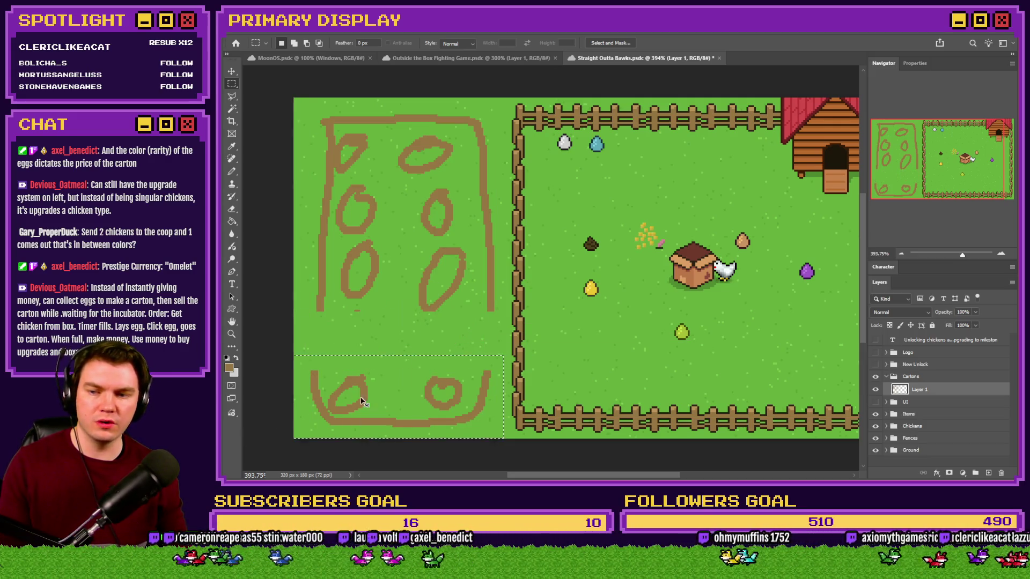
left_click_drag(363, 401, 379, 334)
key("ctrl+d")
left_click(231, 172)
mouse_move(349, 385)
left_mouse_down()
mouse_move(336, 410)
mouse_move(308, 416)
mouse_move(330, 432)
left_mouse_up()
Finish the dollar sign and draw the zeros and decimal point, undoing one stray stroke.
left_click_drag(346, 375, 340, 421)
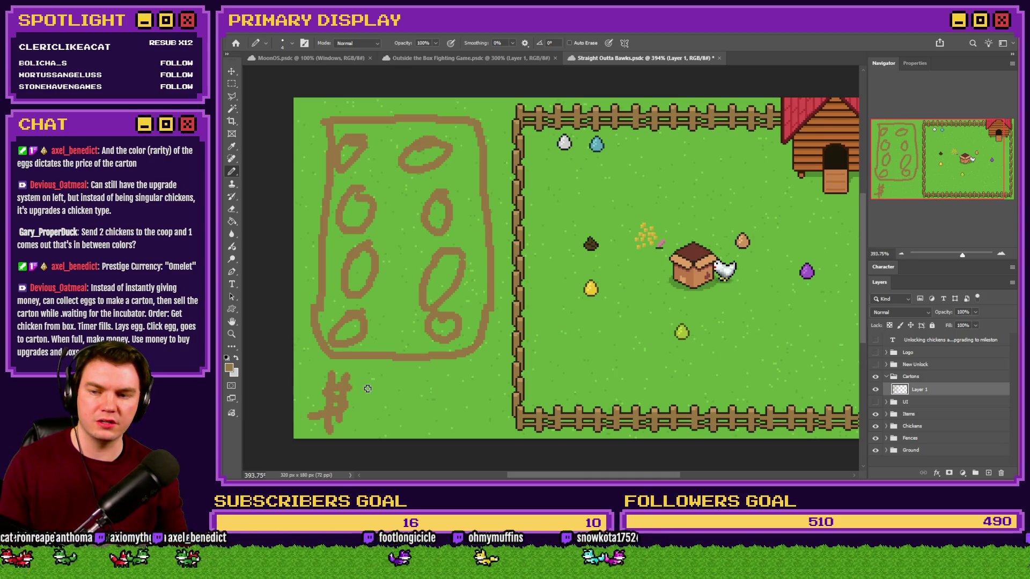
left_click_drag(363, 381, 397, 421)
key("ctrl+z")
mouse_move(378, 380)
left_mouse_down()
mouse_move(363, 412)
mouse_move(378, 382)
mouse_move(406, 383)
mouse_move(421, 408)
mouse_move(433, 382)
mouse_move(491, 383)
left_mouse_up()
left_click(456, 403)
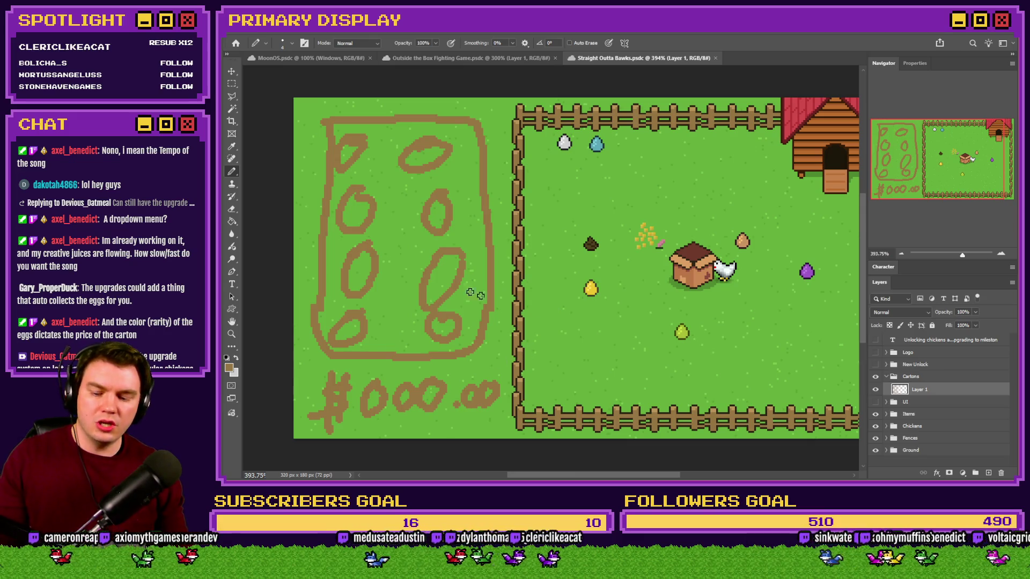
scroll(469, 292, "down", 1)
scroll(496, 275, "up", 1)
scroll(494, 273, "up", 1)
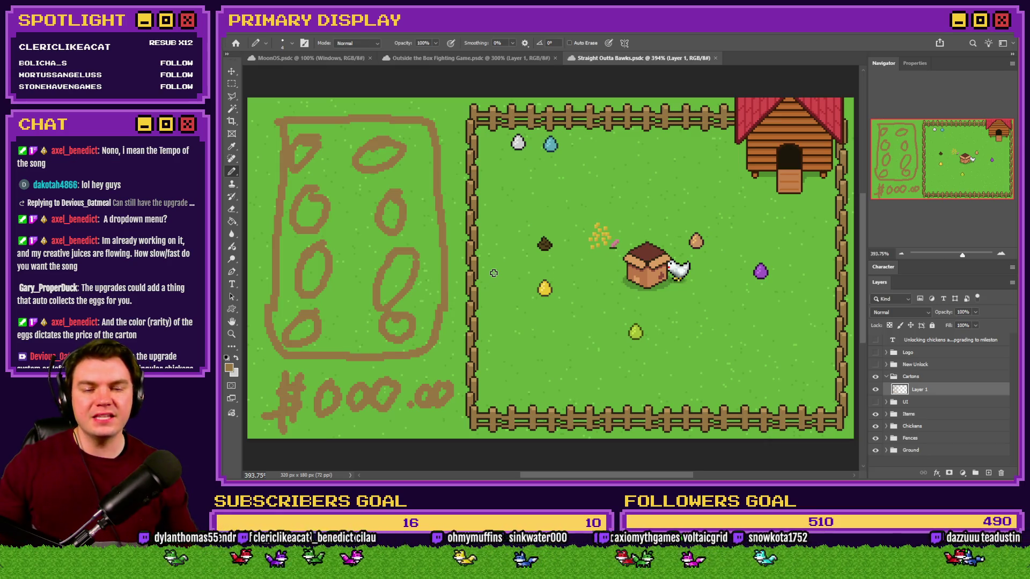
left_click(886, 377)
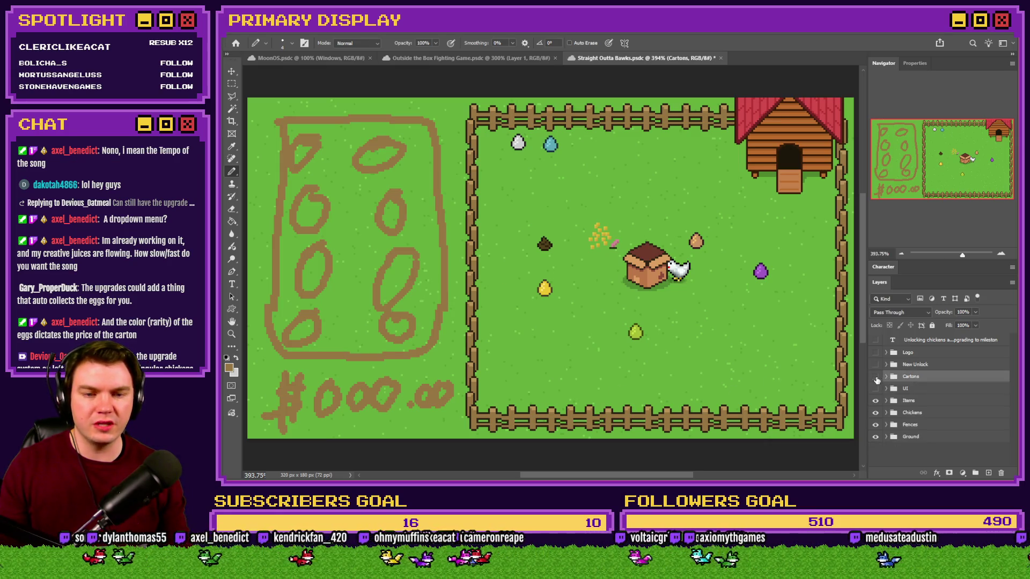
left_click(875, 377)
left_click(875, 388)
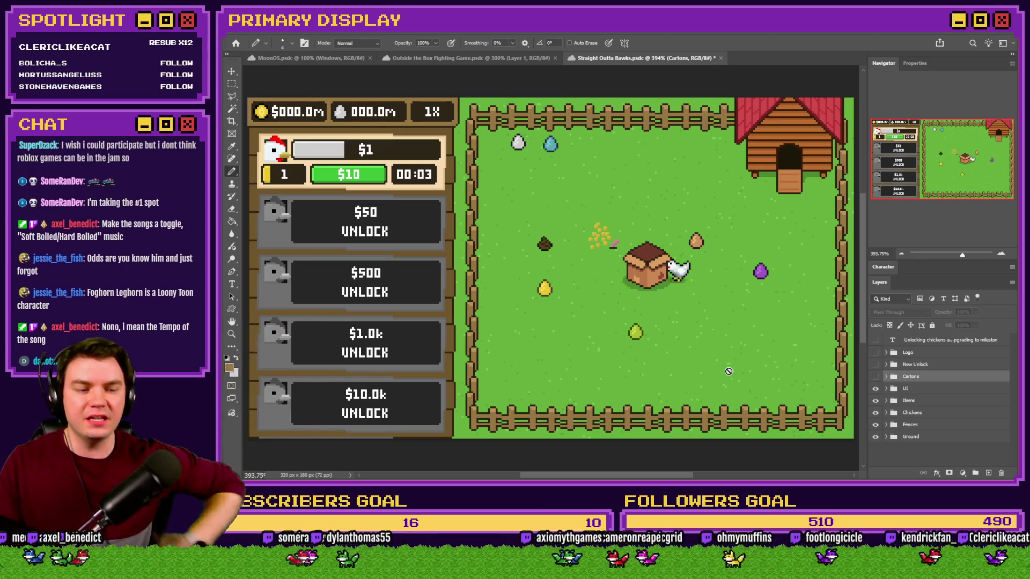
left_click(231, 83)
mouse_move(262, 134)
left_mouse_down()
mouse_move(336, 174)
mouse_move(451, 188)
left_mouse_up()
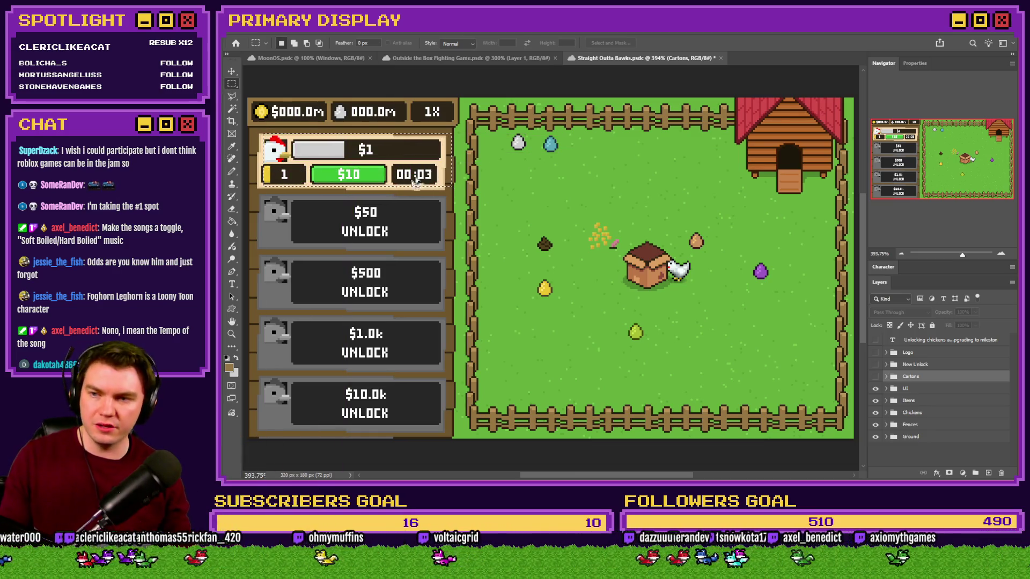
mouse_move(260, 194)
left_mouse_down()
mouse_move(383, 241)
mouse_move(460, 236)
mouse_move(440, 250)
left_mouse_up()
mouse_move(619, 242)
left_mouse_down()
mouse_move(665, 264)
mouse_move(667, 288)
left_mouse_up()
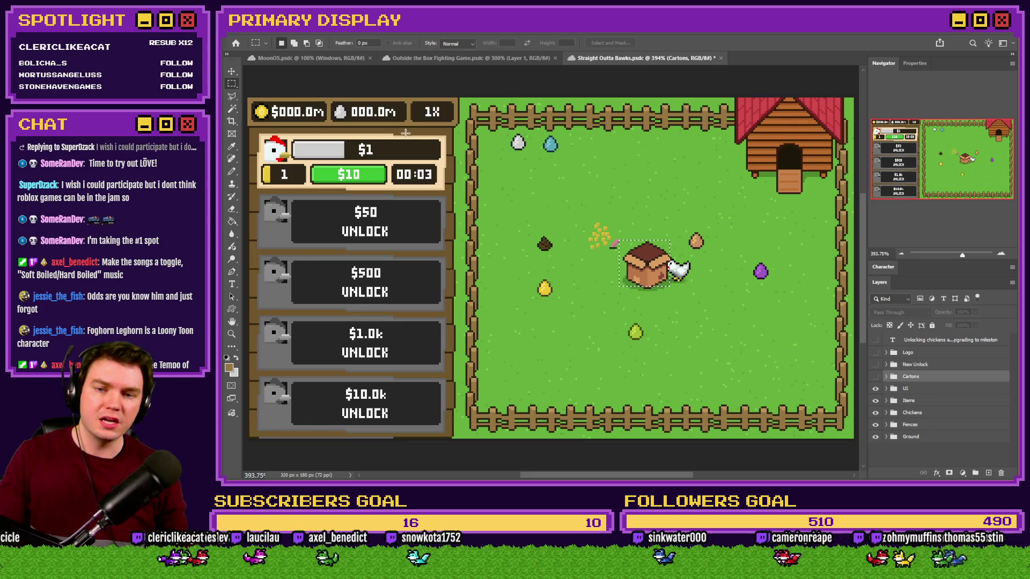
mouse_move(261, 196)
left_mouse_down()
mouse_move(271, 209)
mouse_move(437, 248)
left_mouse_up()
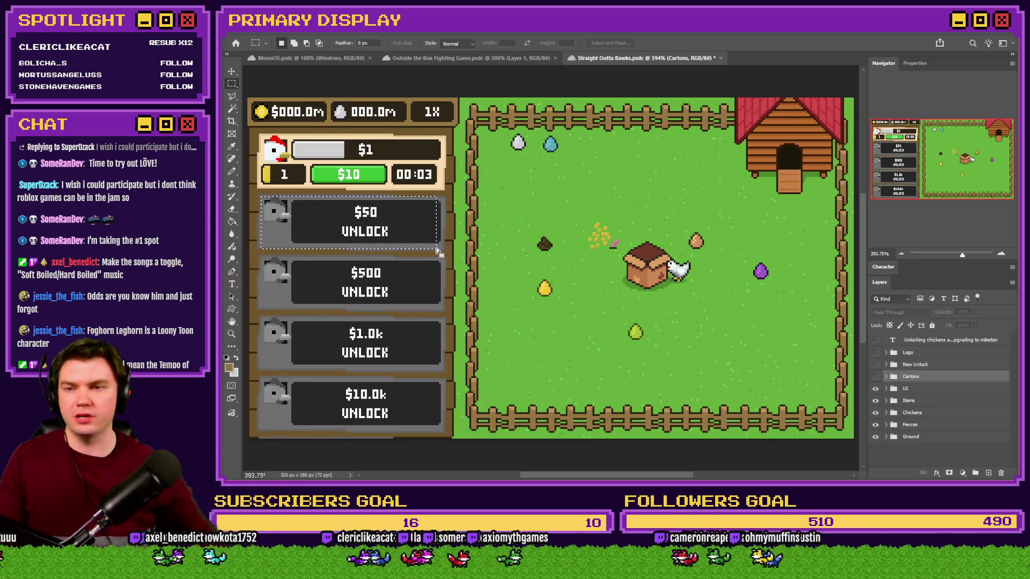
left_click_drag(265, 161, 302, 183)
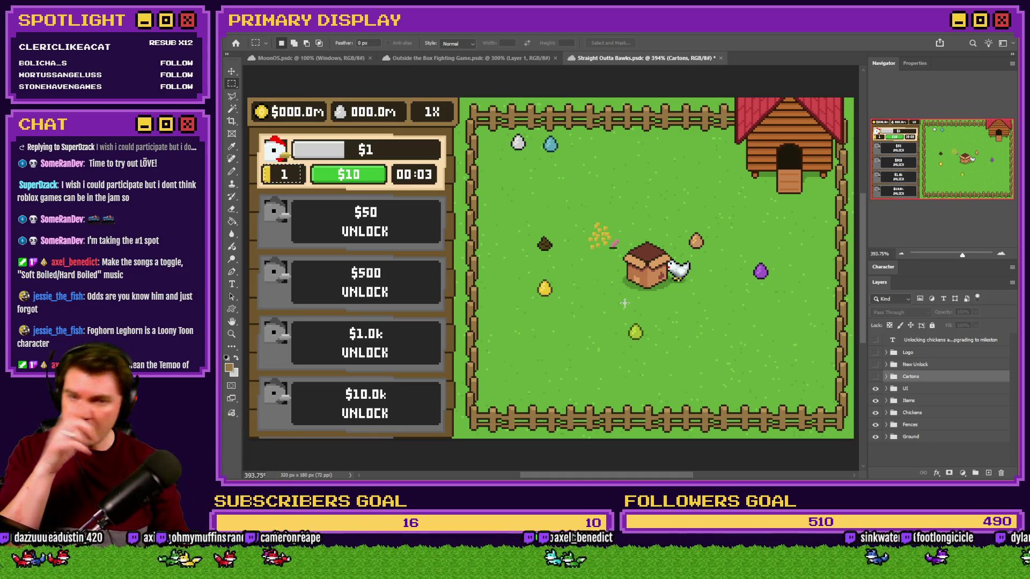
key("alt+Tab")
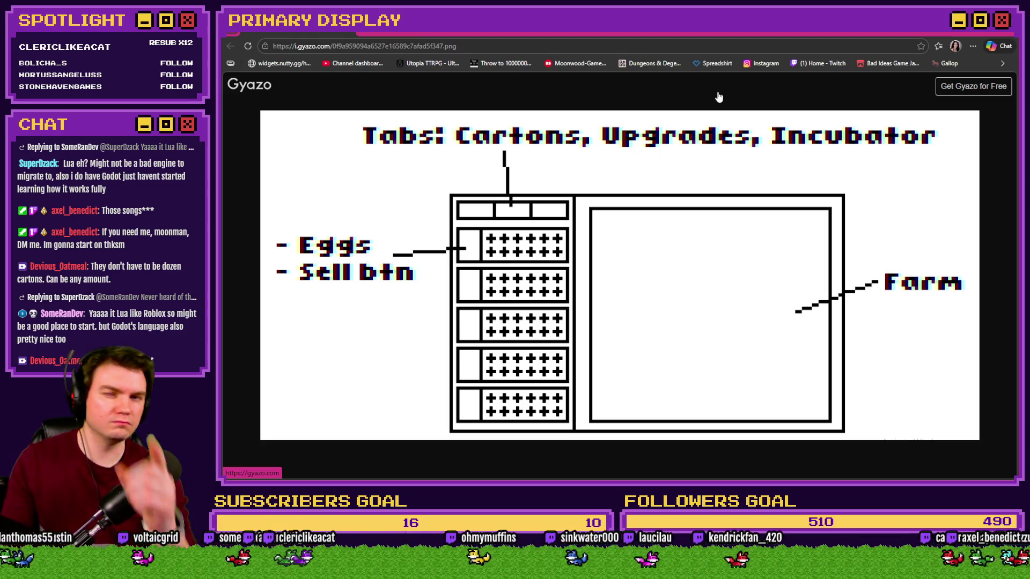
Switch from the Gyazo layout sketch back to the Photoshop mockup.
key("alt+Tab")
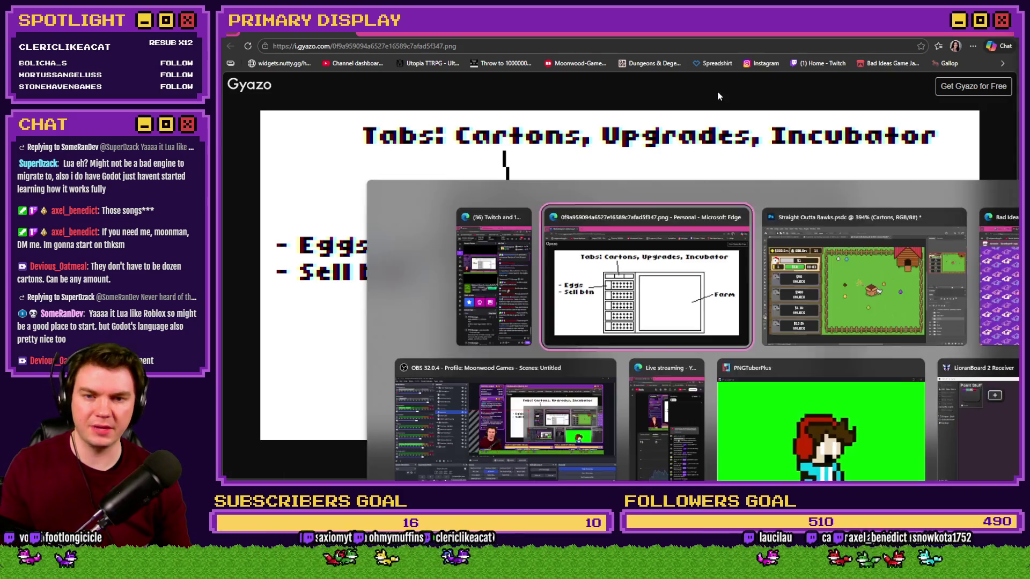
Marquee-measure the top HUD bar and the 000.0m egg counter box.
left_click(619, 178)
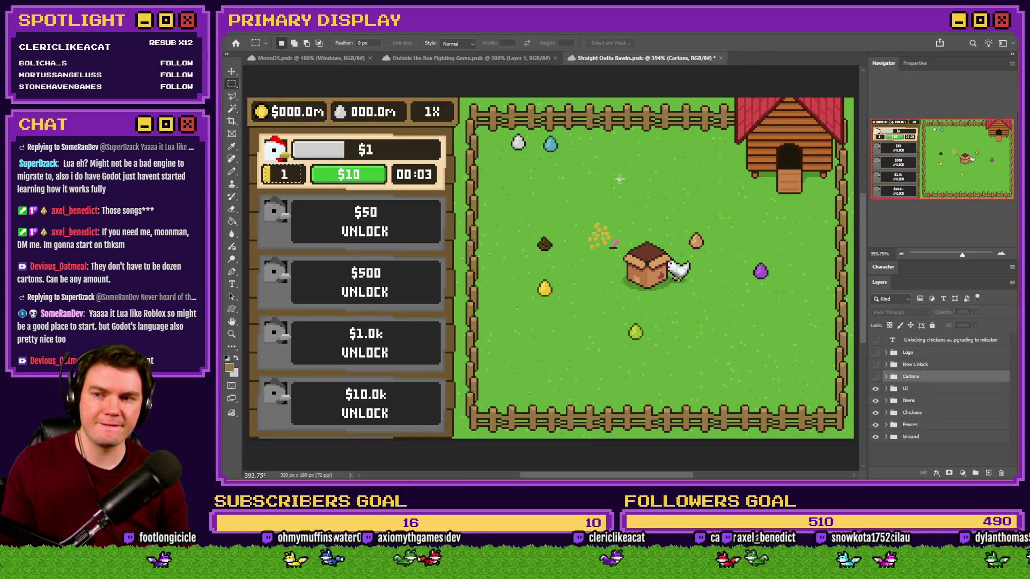
scroll(605, 183, "left", 5)
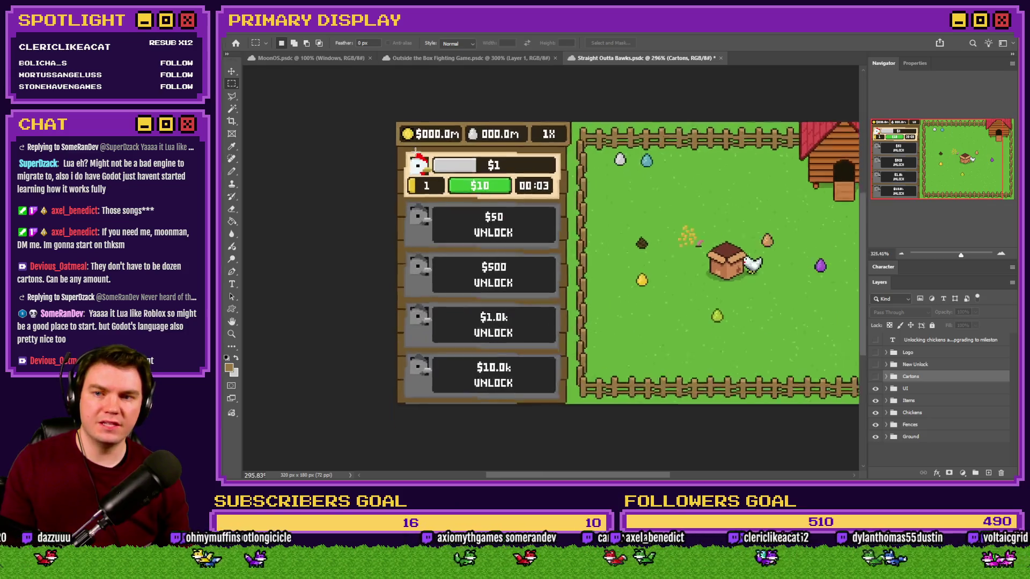
scroll(420, 156, "down", 1)
scroll(420, 156, "up", 1)
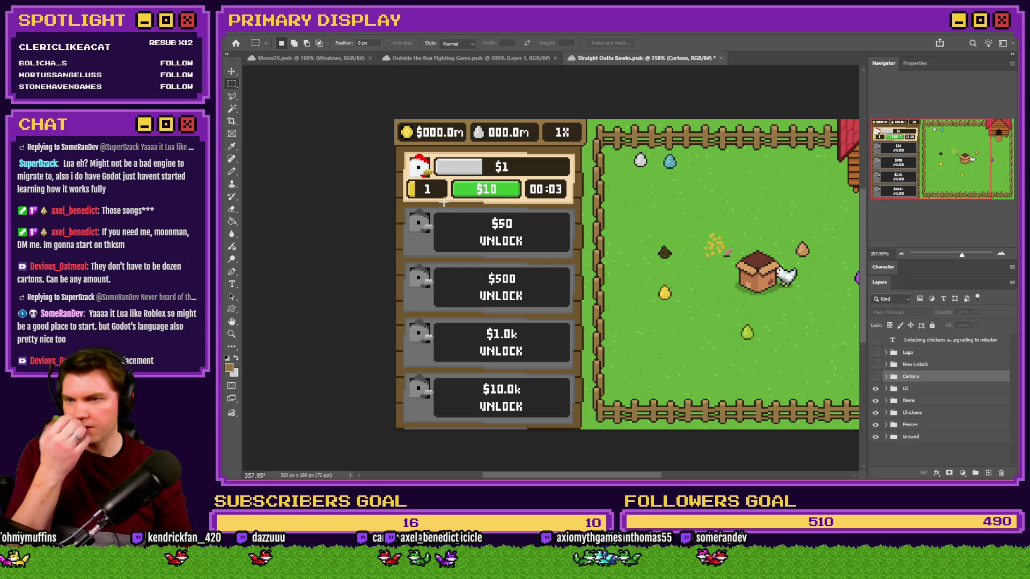
mouse_move(394, 119)
left_mouse_down()
mouse_move(611, 149)
mouse_move(622, 142)
mouse_move(589, 145)
left_mouse_up()
left_click_drag(472, 125, 580, 141)
left_click(543, 132)
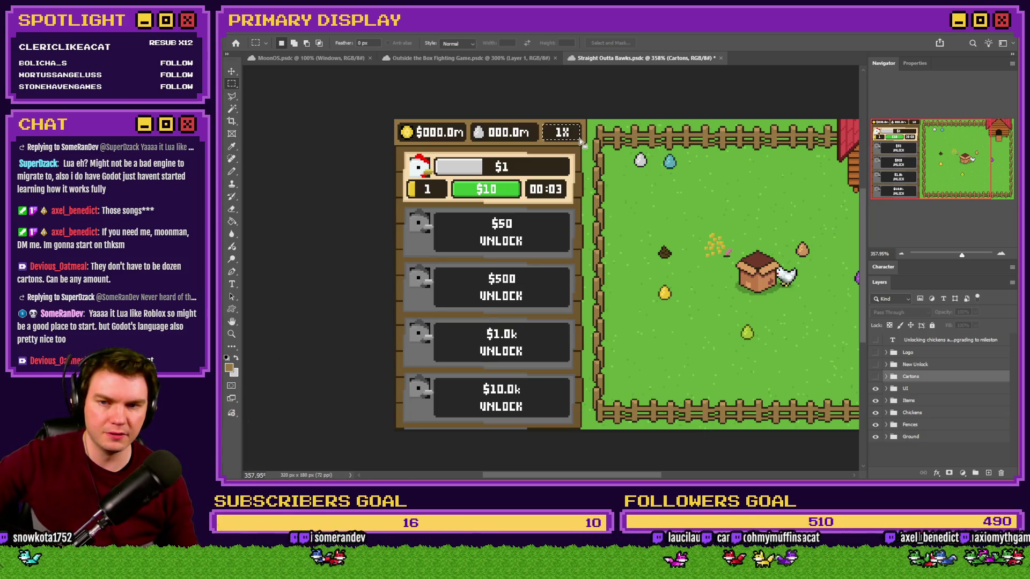
Outline the $50 UNLOCK row to check its size, then zoom back in.
left_click(446, 216)
mouse_move(406, 211)
left_mouse_down()
mouse_move(584, 256)
mouse_move(592, 236)
mouse_move(574, 256)
left_mouse_up()
scroll(628, 257, "down", 1)
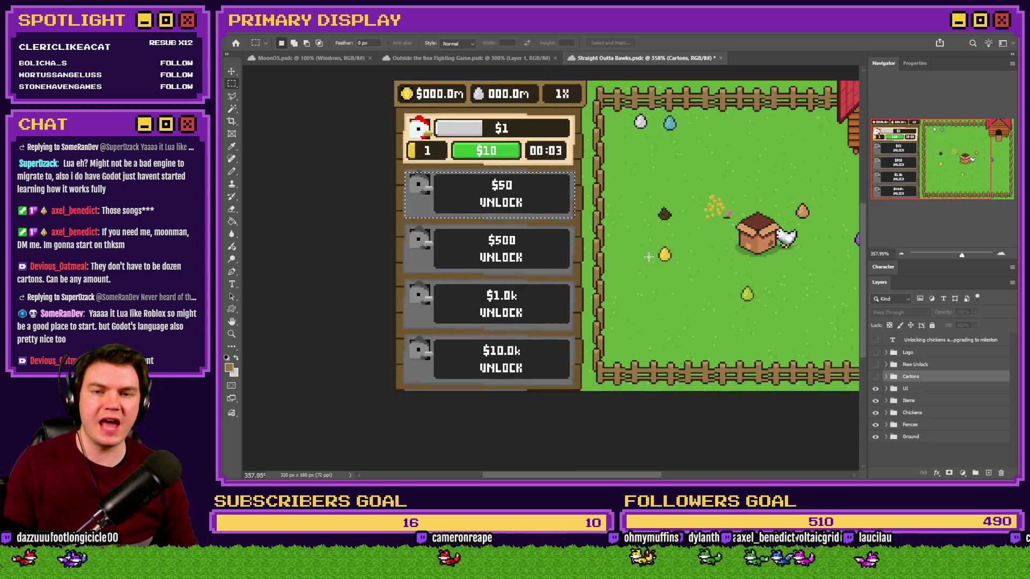
scroll(600, 250, "right", 3)
scroll(592, 247, "up", 1)
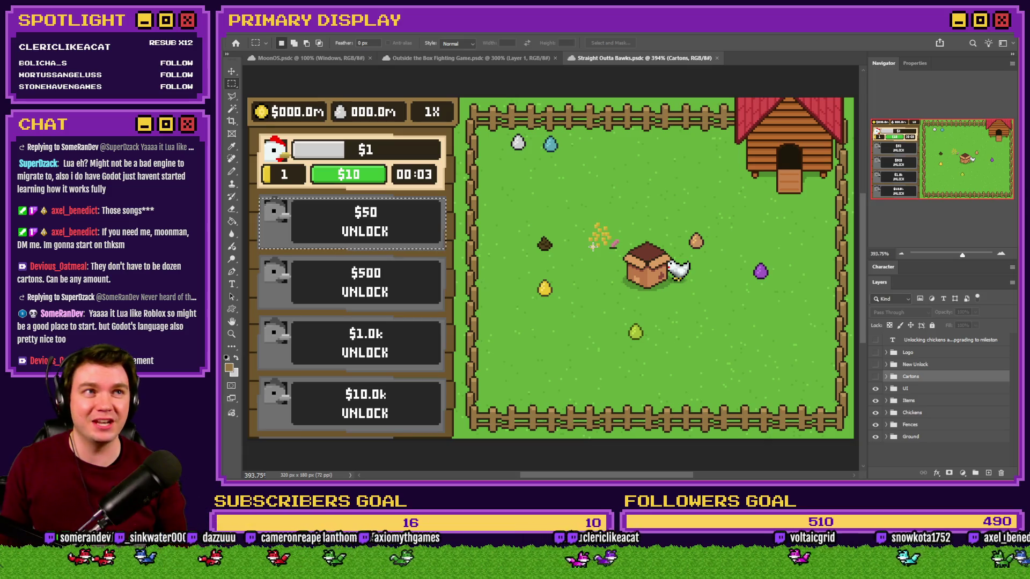
left_click_drag(261, 198, 441, 248)
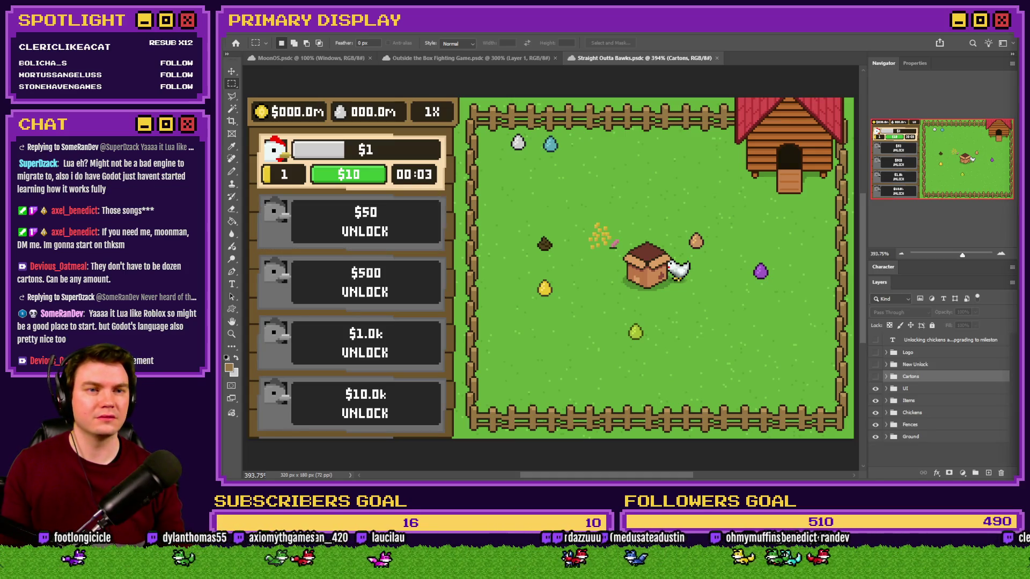
key("super+shift+Left")
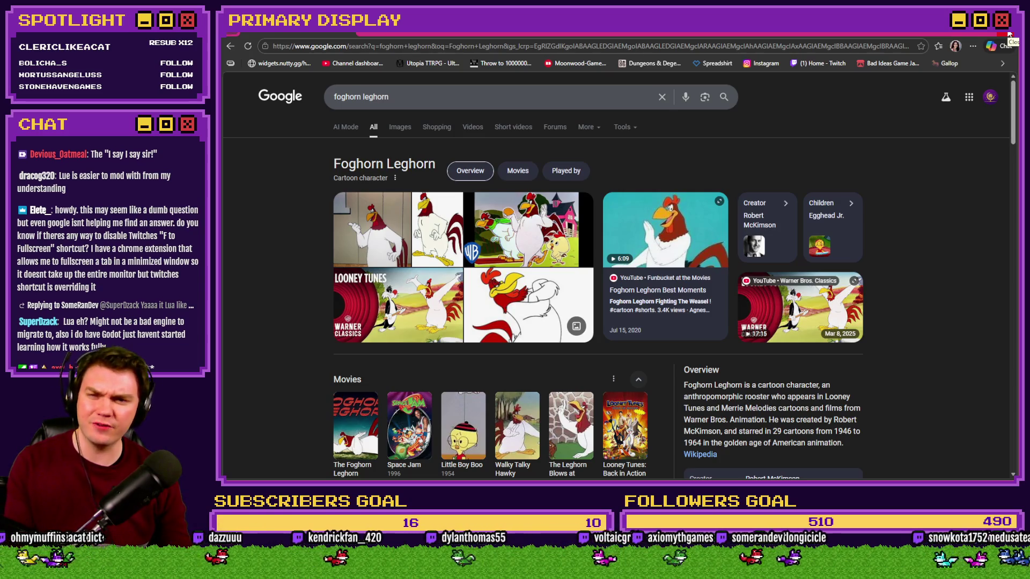
left_click(1007, 34)
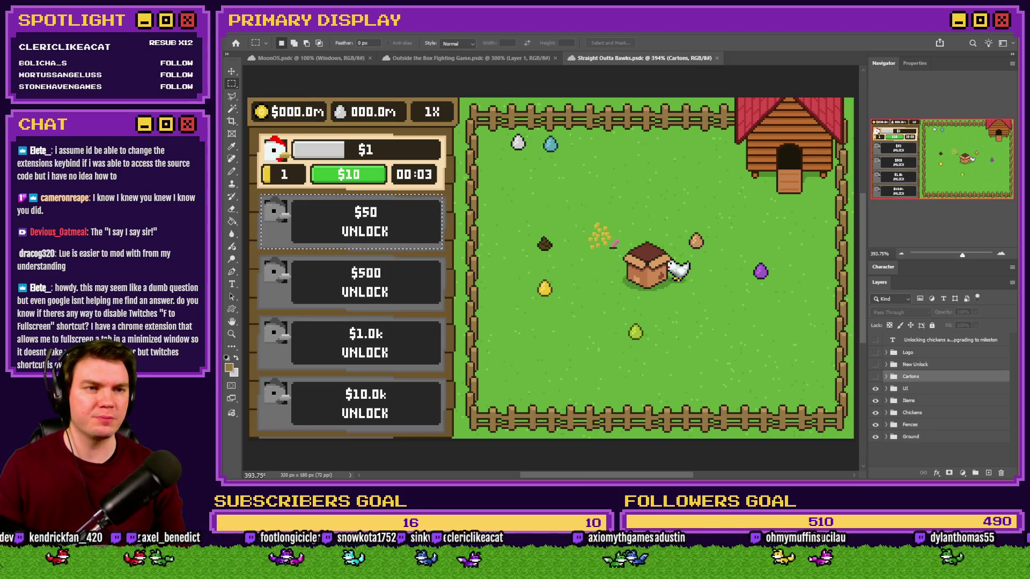
Clear the selection around the $50 UNLOCK panel in the farm mockup.
key("ctrl+d")
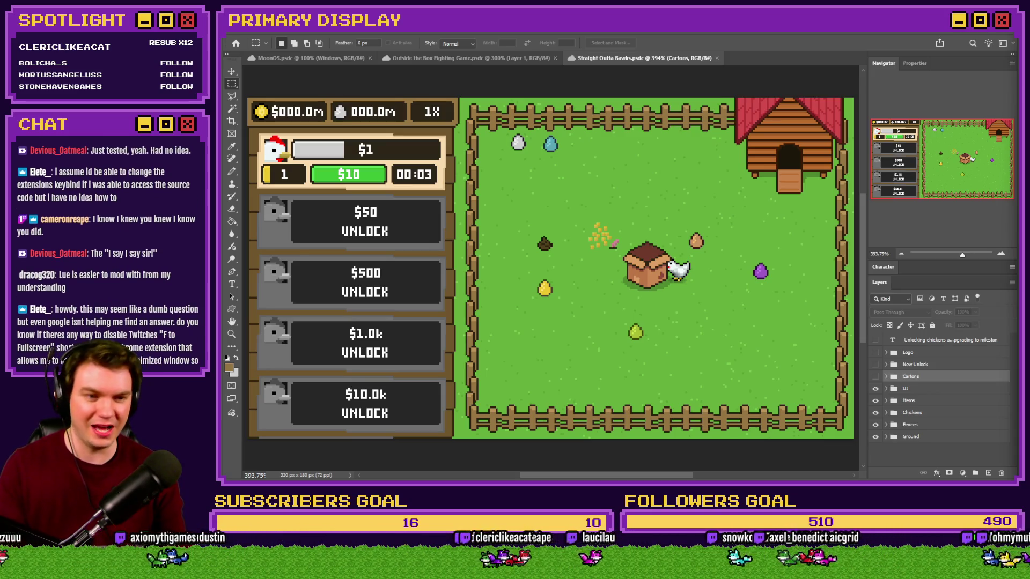
key("alt+Tab")
key("f")
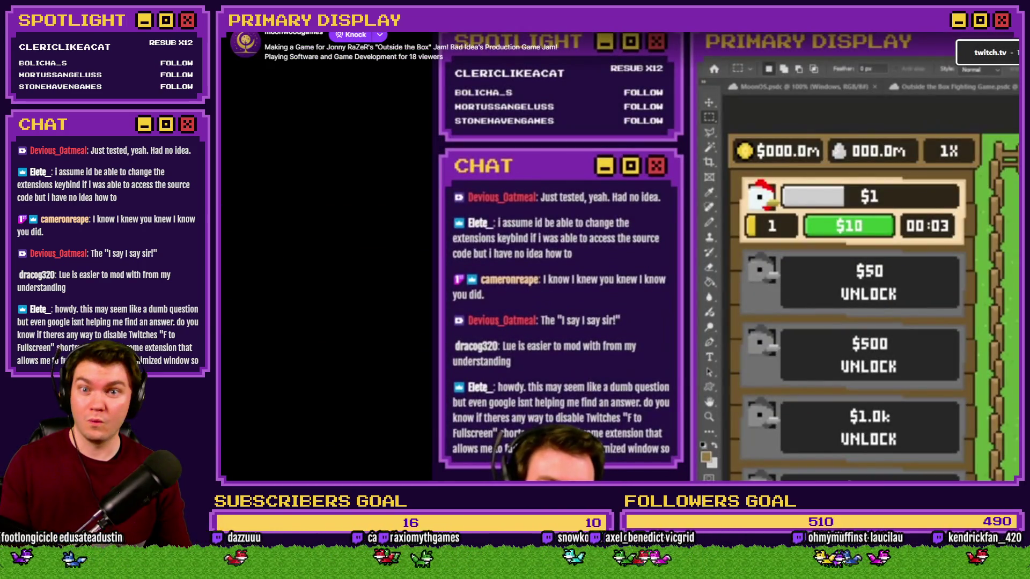
key("alt+Tab")
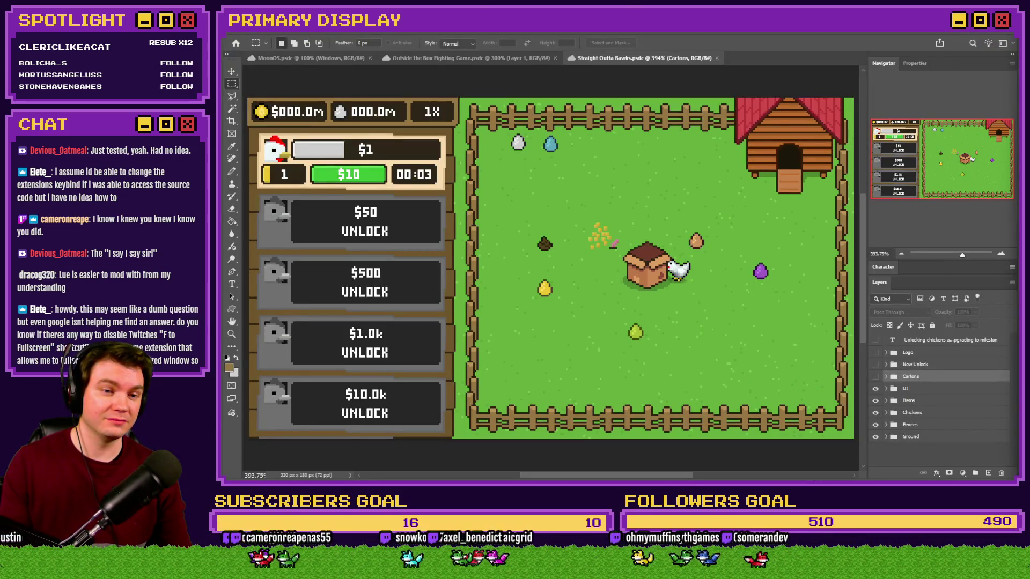
key("alt+Tab")
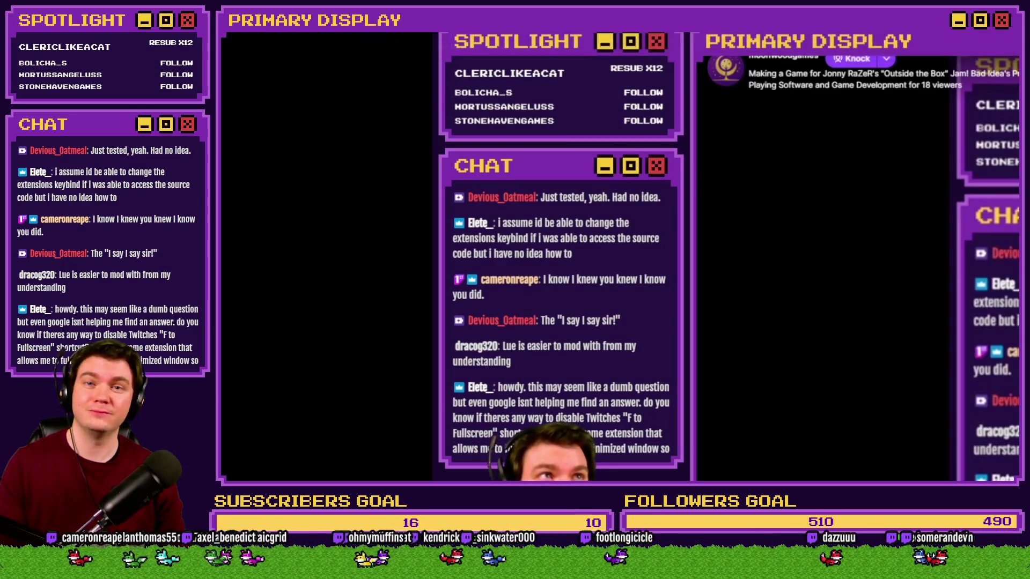
key("alt+Tab")
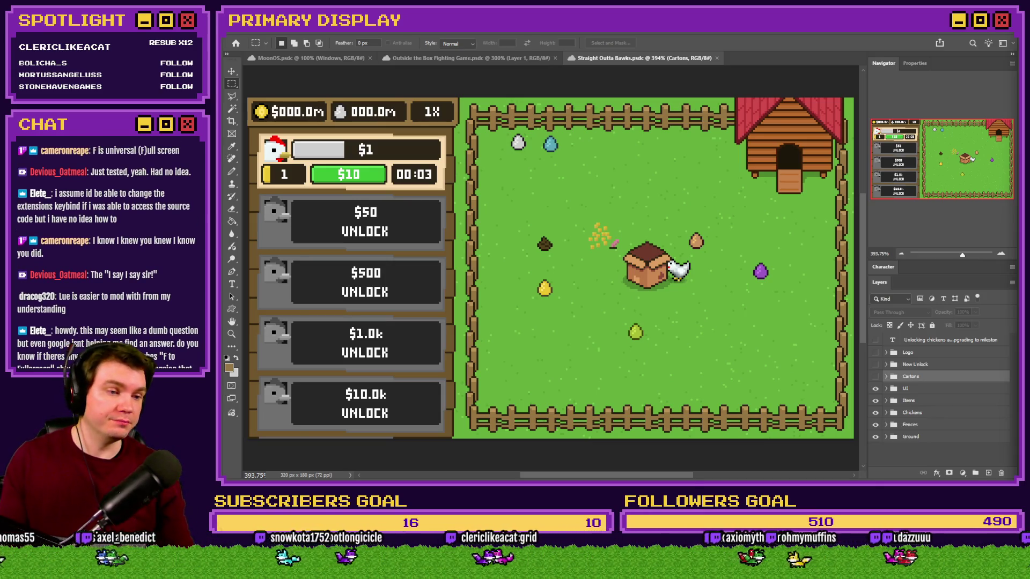
key("ctrl+shift+d")
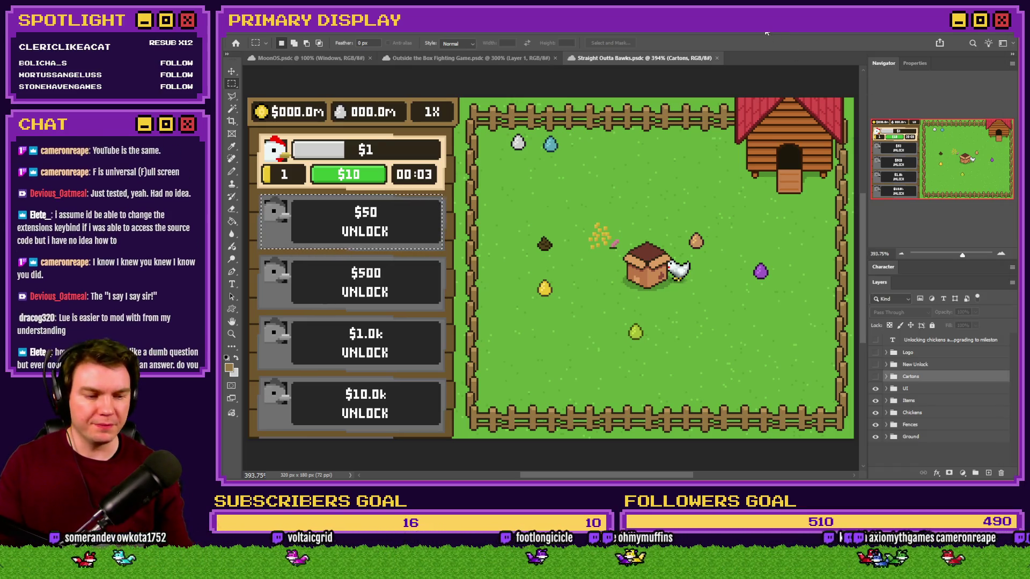
left_click(744, 116)
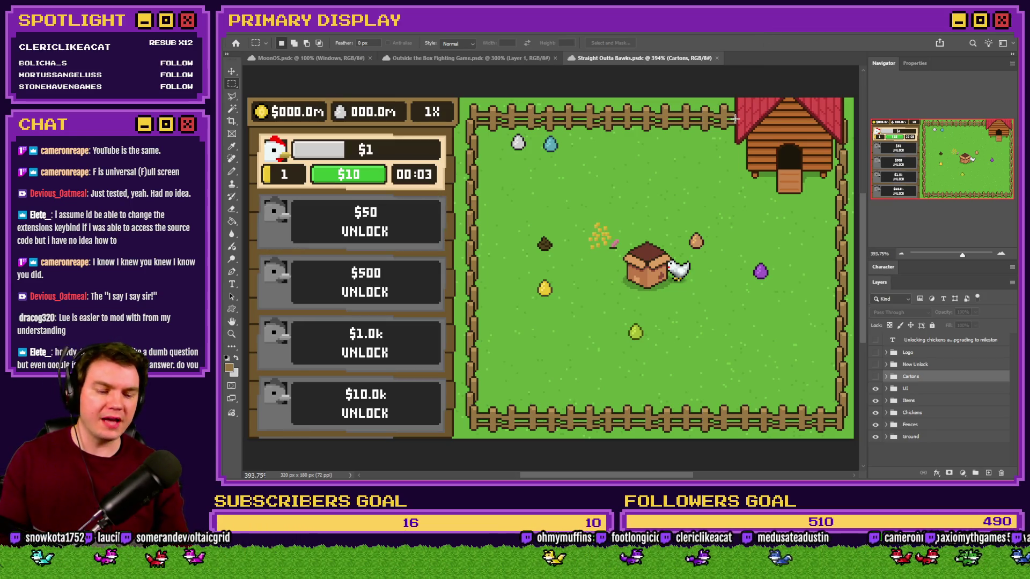
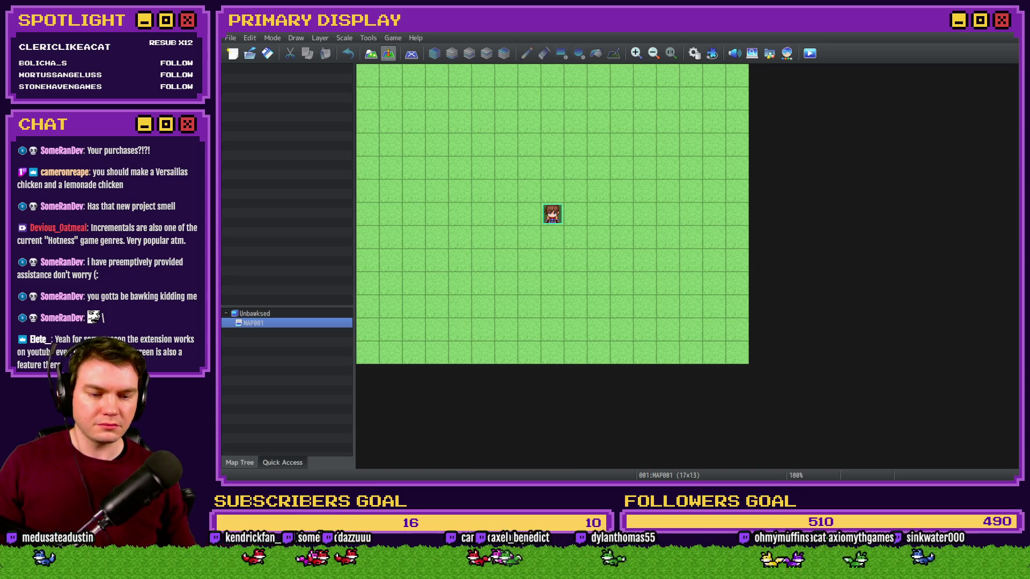
Switch to the browser and load srdude.itch.io/hud-maker-ultra-pro in a new tab.
key("alt+Tab")
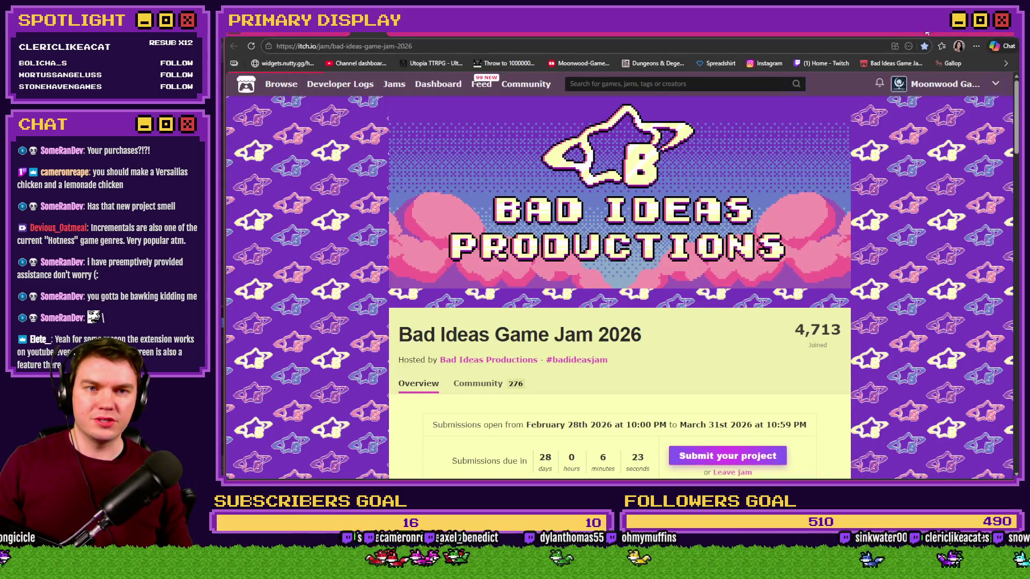
key("ctrl+t")
type("https://srdude.itch.io/hud-maker-ultra-pro")
key("Return")
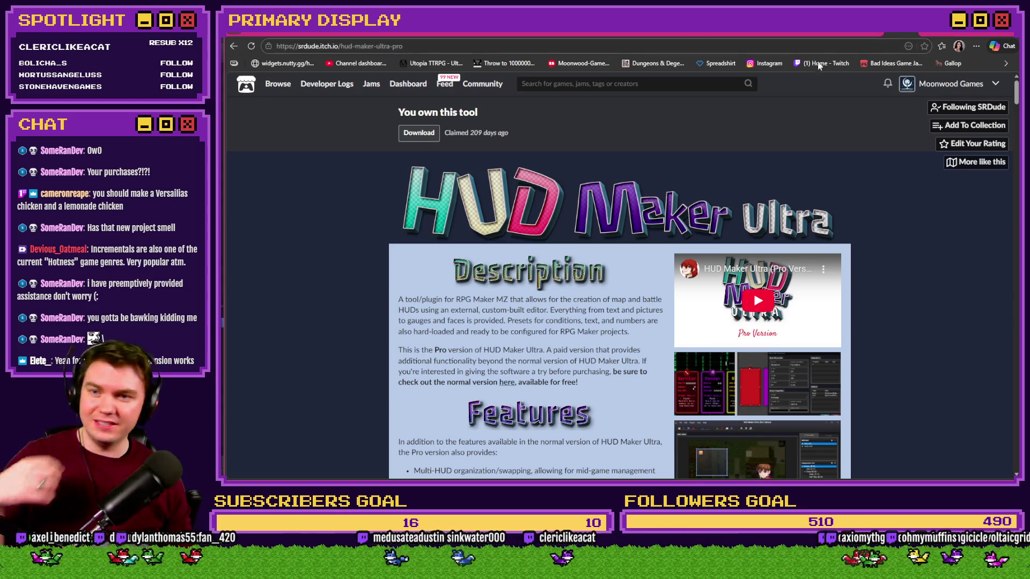
Highlight the 'Claimed 209 days ago' note, then go to the HUD Maker Ultra Pro download page.
triple_click(482, 133)
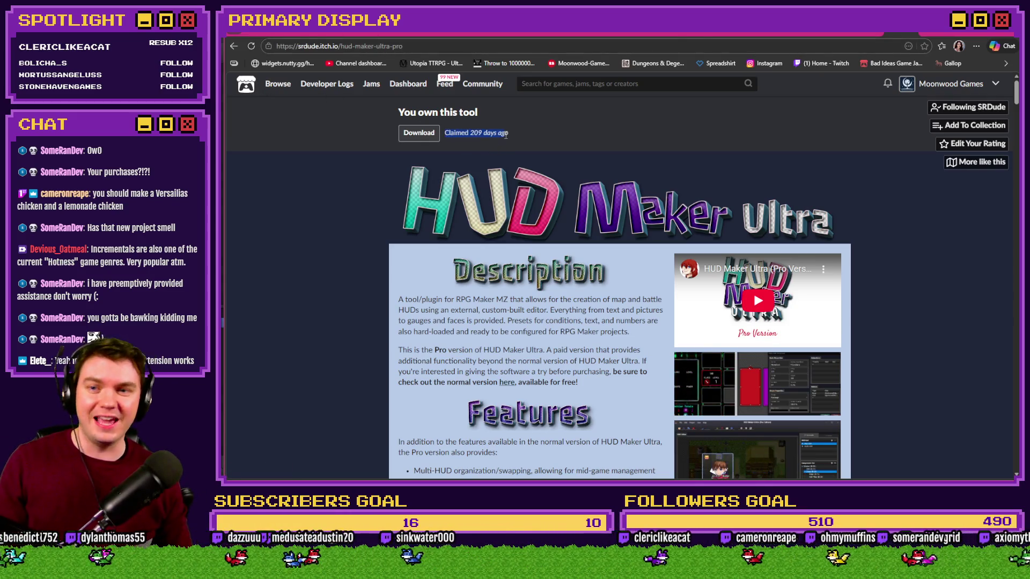
left_click(357, 226)
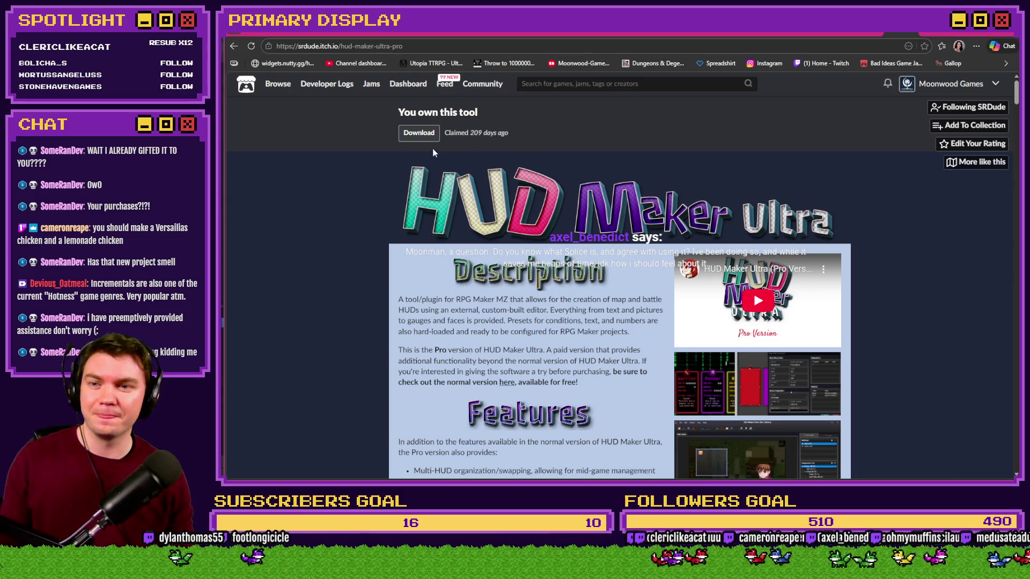
left_click(418, 133)
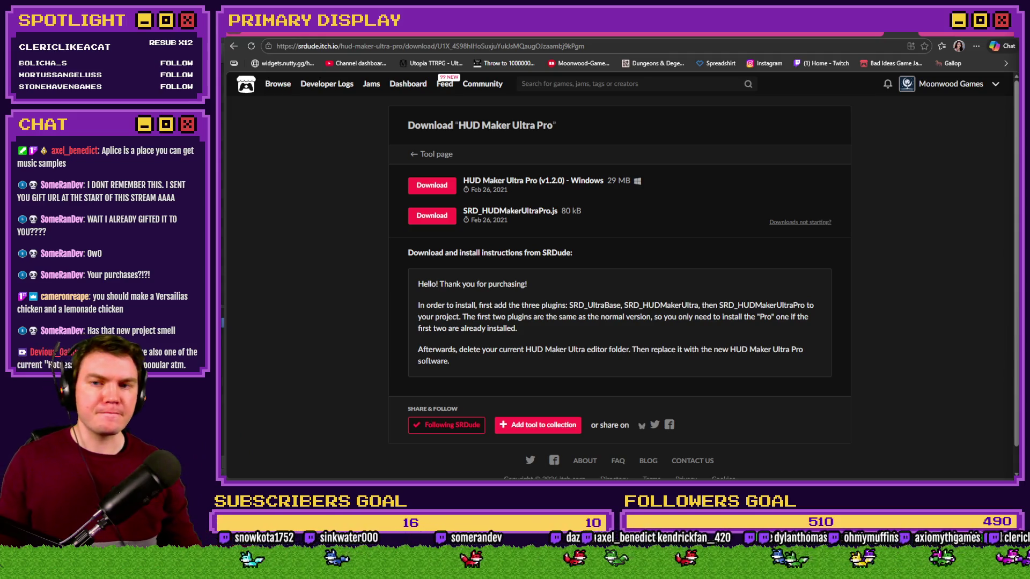
Download the v1.2.0 Windows build, show it in its folder, and return to RPG Maker.
left_click(431, 185)
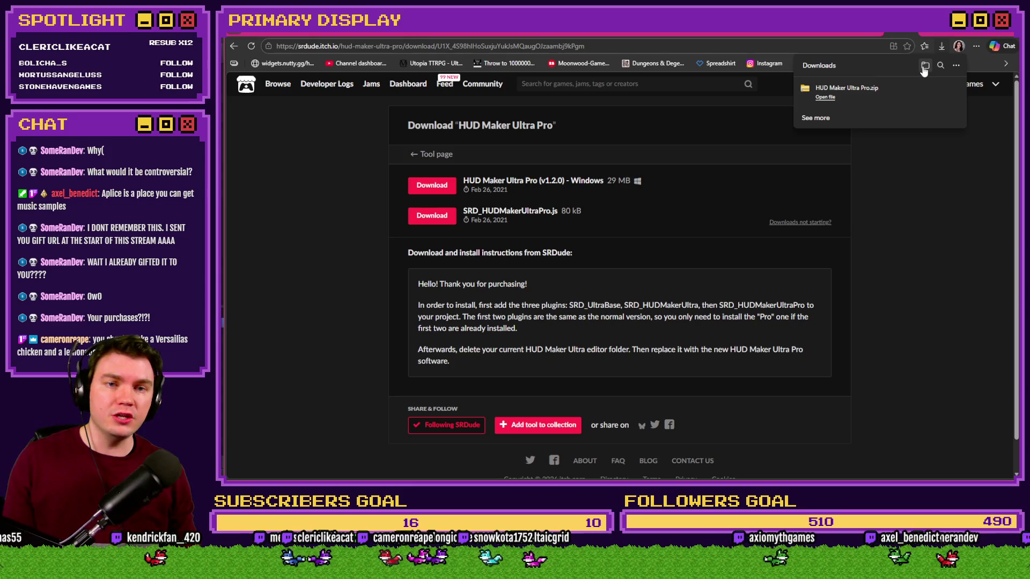
left_click(922, 68)
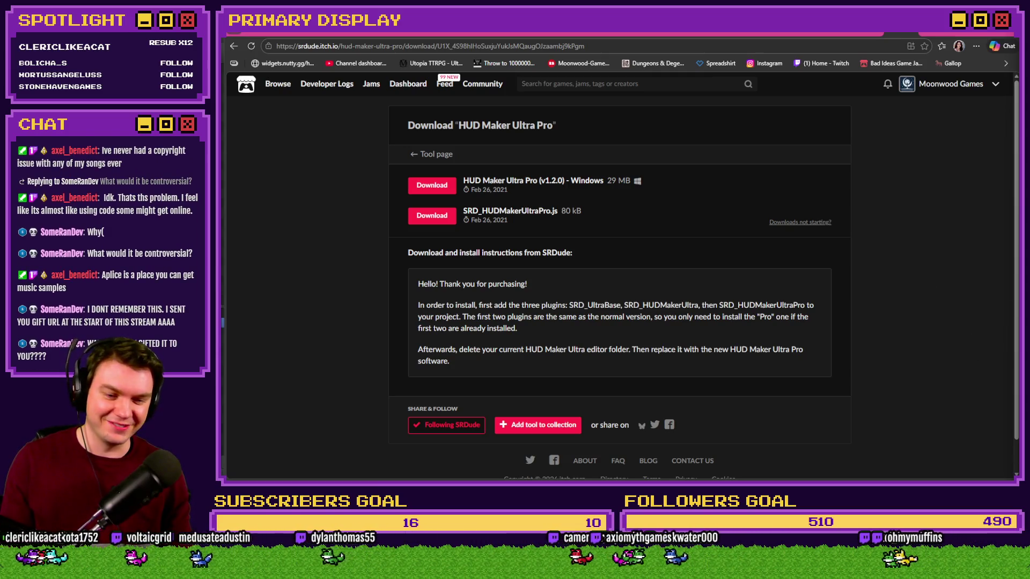
key("alt+Tab")
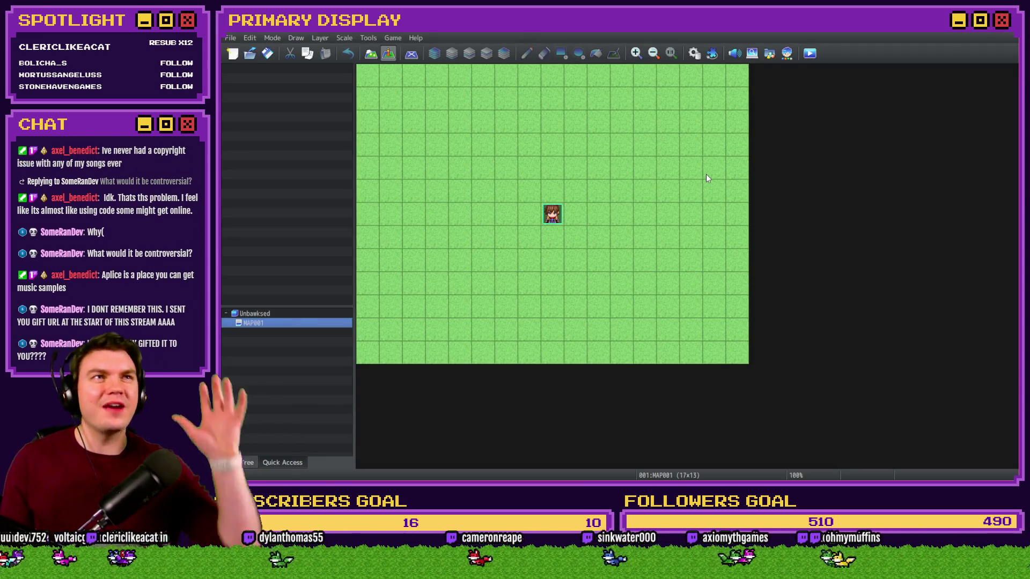
Check that RPG Maker MZ's Plugin Manager is empty, then switch back to the browser.
left_click(708, 54)
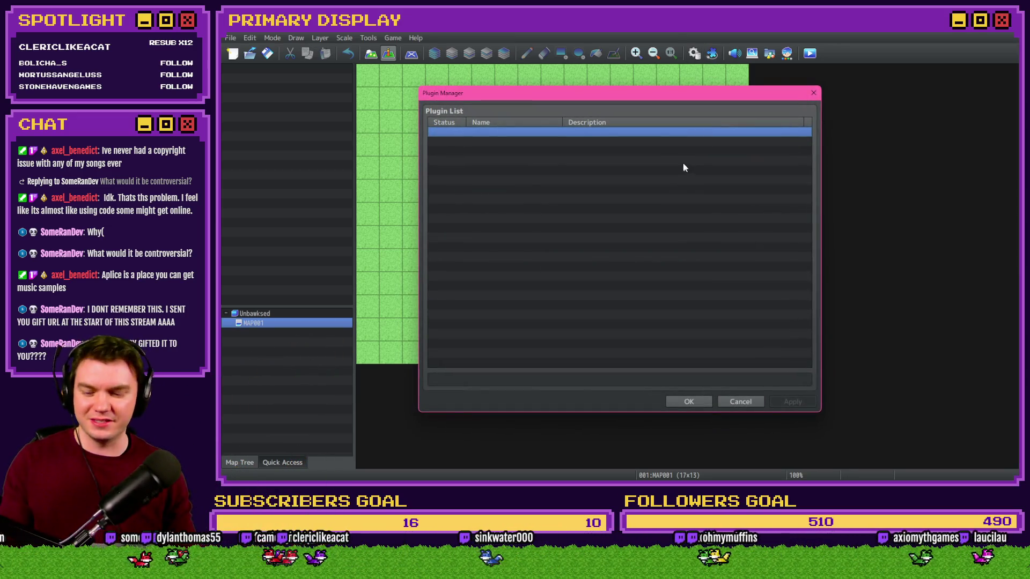
key("Escape")
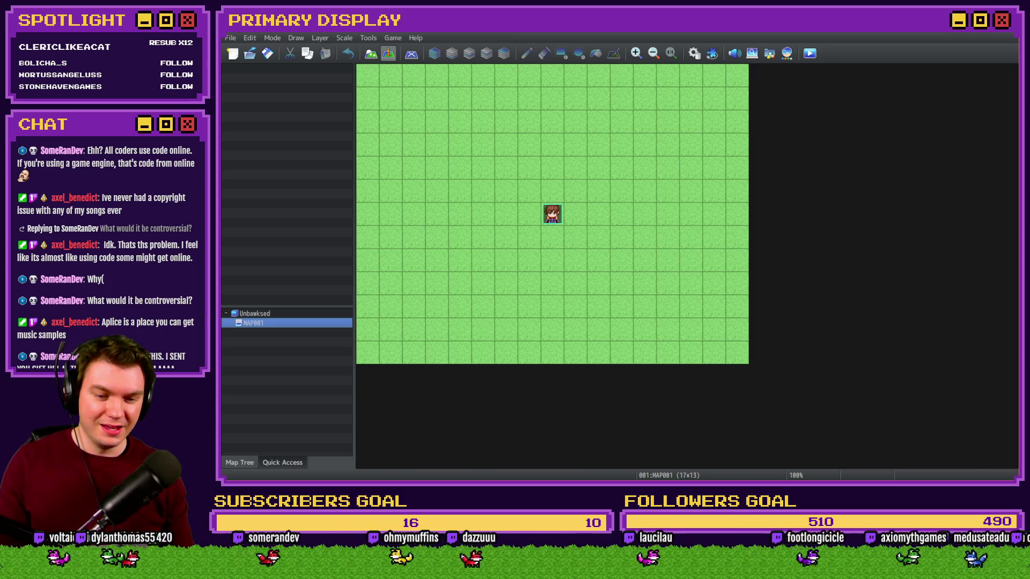
key("alt+Tab")
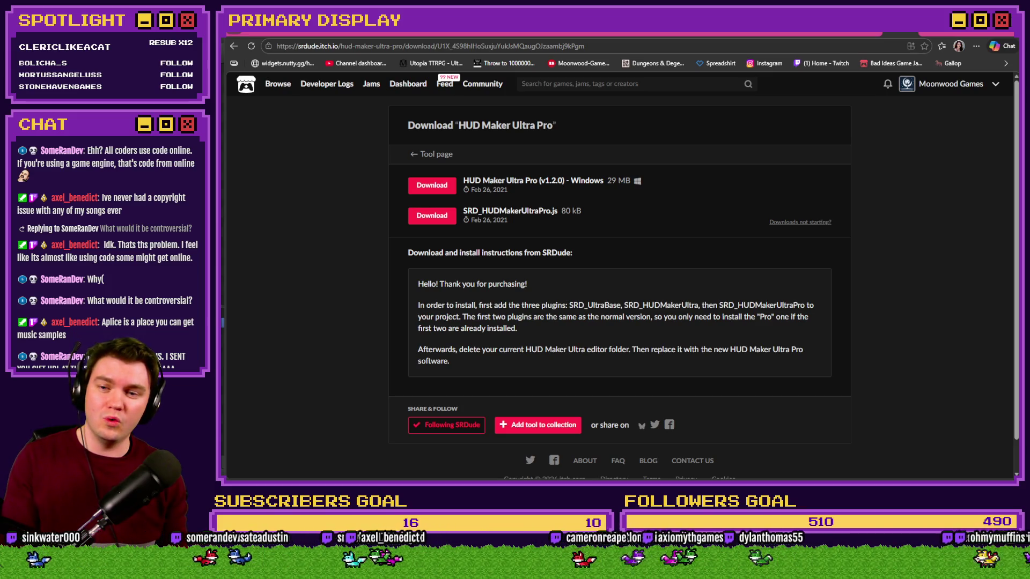
Go back to the tool page, highlight the '209 days ago' claim date, then switch to Discord.
key("alt+Left")
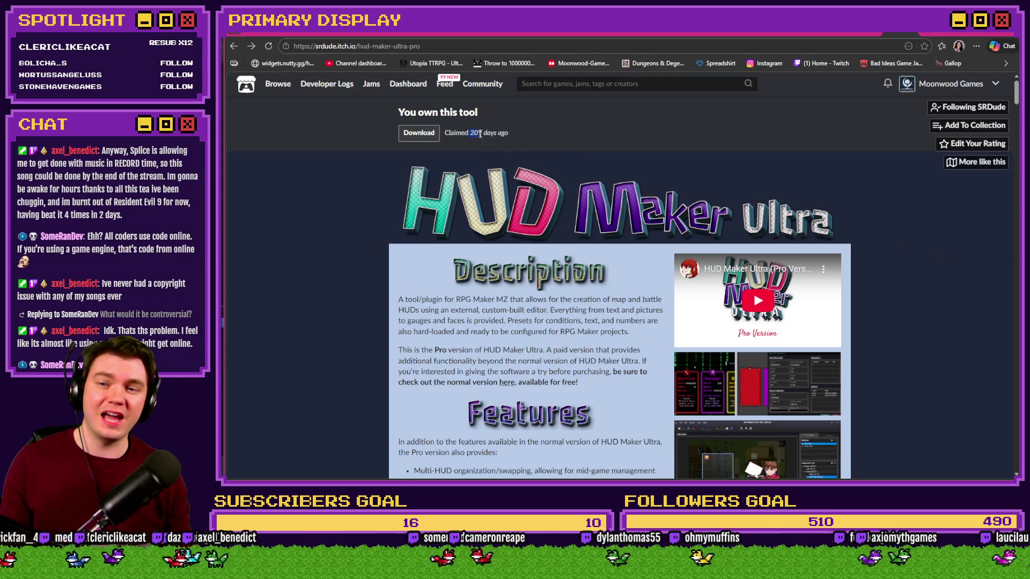
left_click_drag(470, 133, 502, 141)
left_click(350, 185)
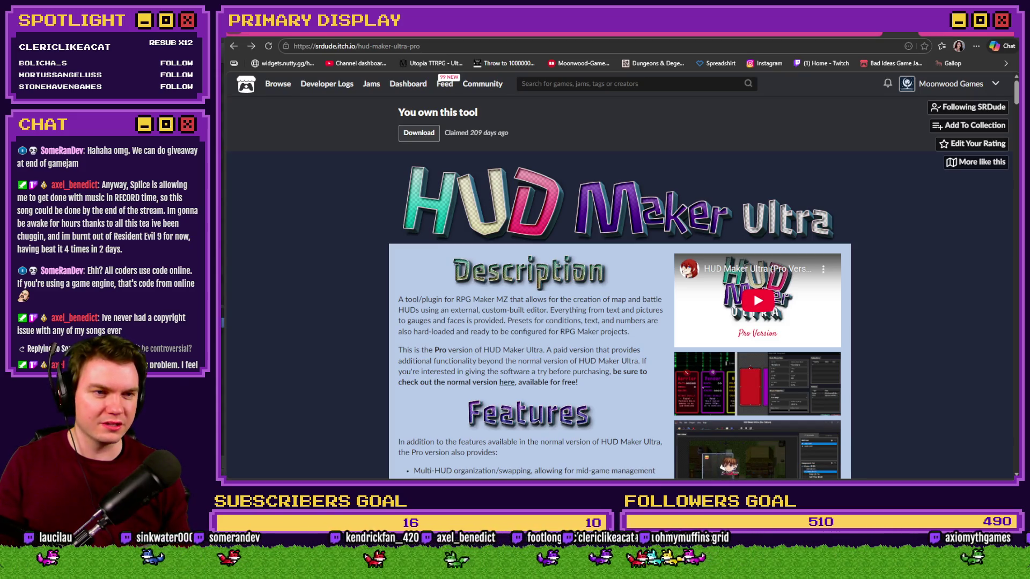
key("alt+Tab")
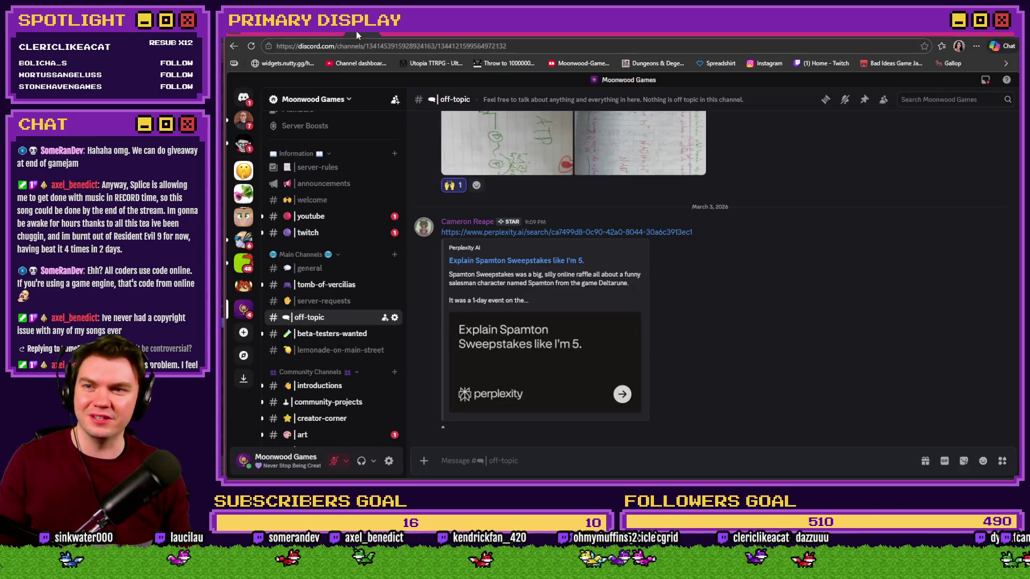
Switch to the Bad Ideas Game Jam tab and go back to the HUD Maker Ultra Pro page.
left_click(358, 36)
key("alt+Left")
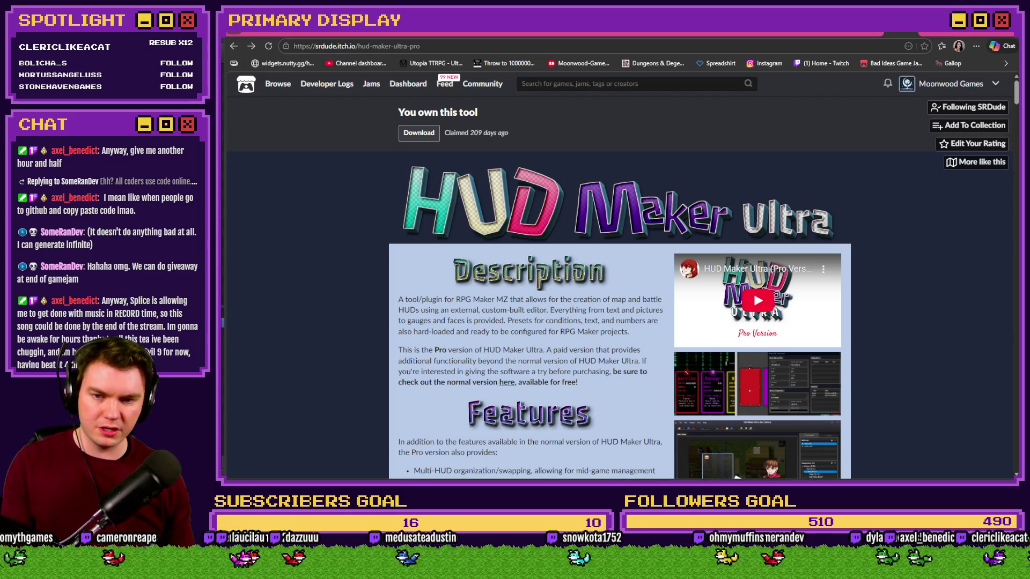
Bring the RPG Maker MZ map editor to the front and open its Game menu.
key("super")
key("Escape")
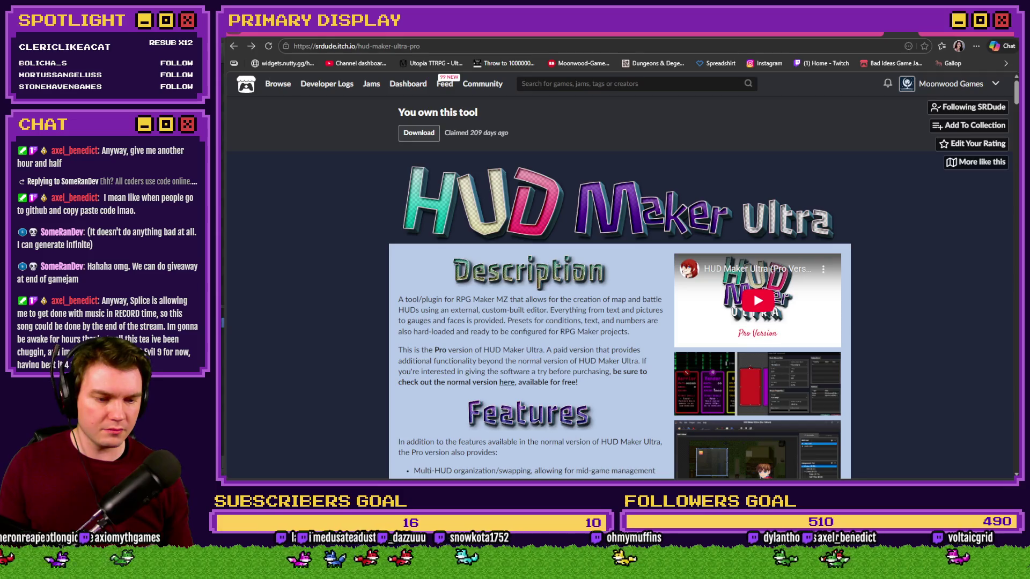
key("alt+Tab")
left_click(393, 37)
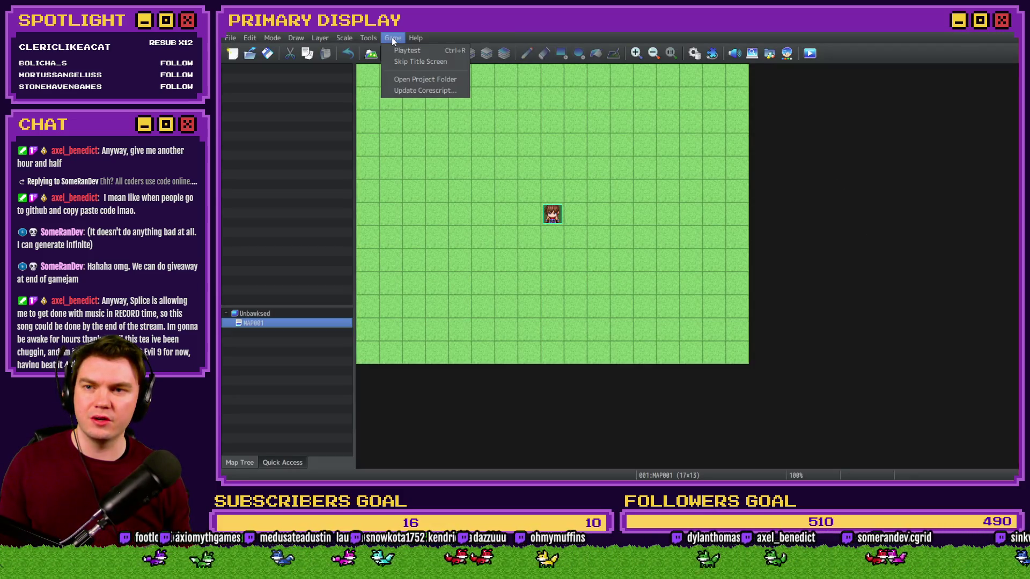
Open the project folder and move the File Explorer window over the editor.
left_click(404, 79)
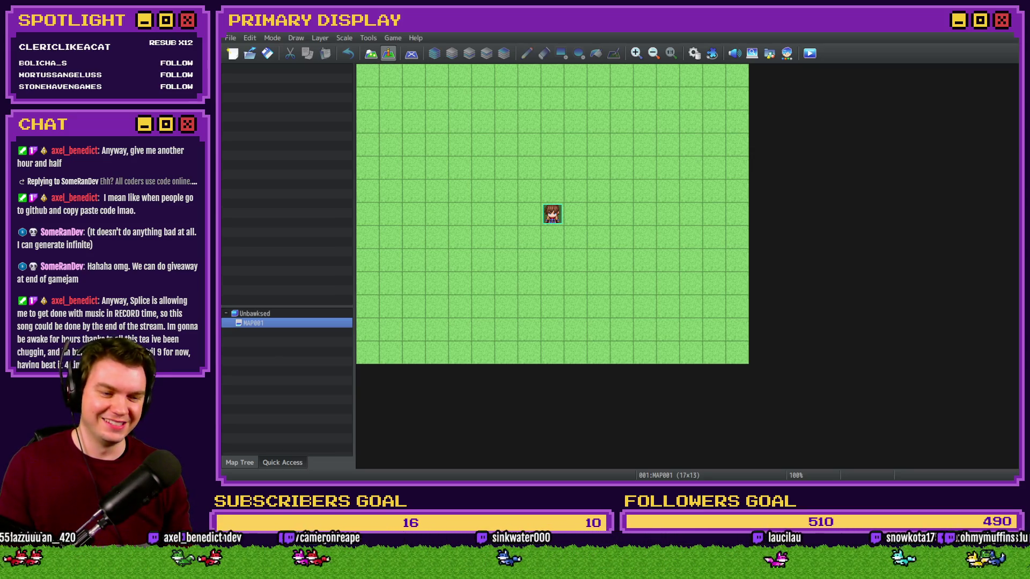
left_click_drag(916, 118, 556, 50)
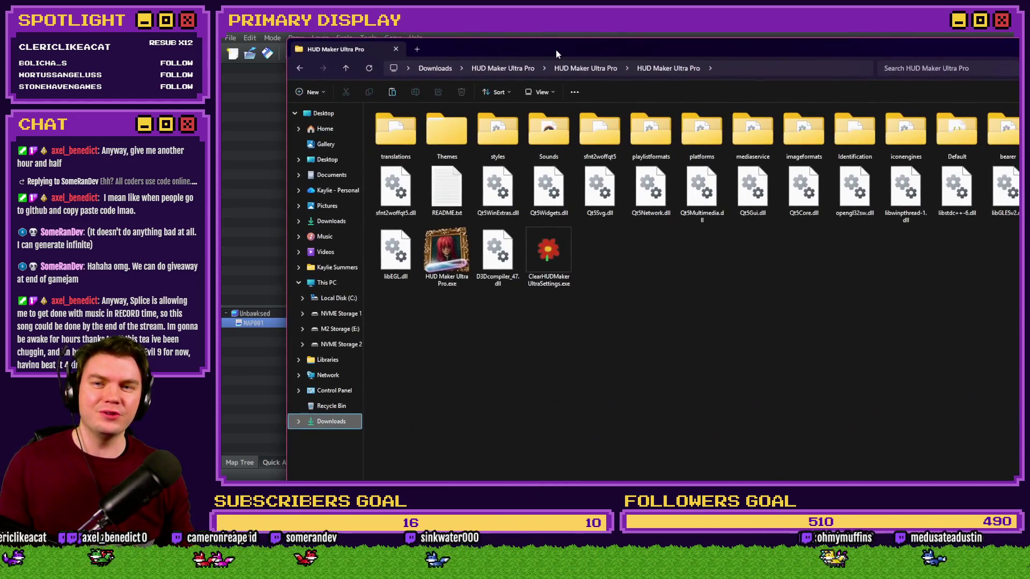
Go up to the HUD Maker Ultra Pro folder, select its three .js plugins, and peek into the program subfolder.
left_click(574, 69)
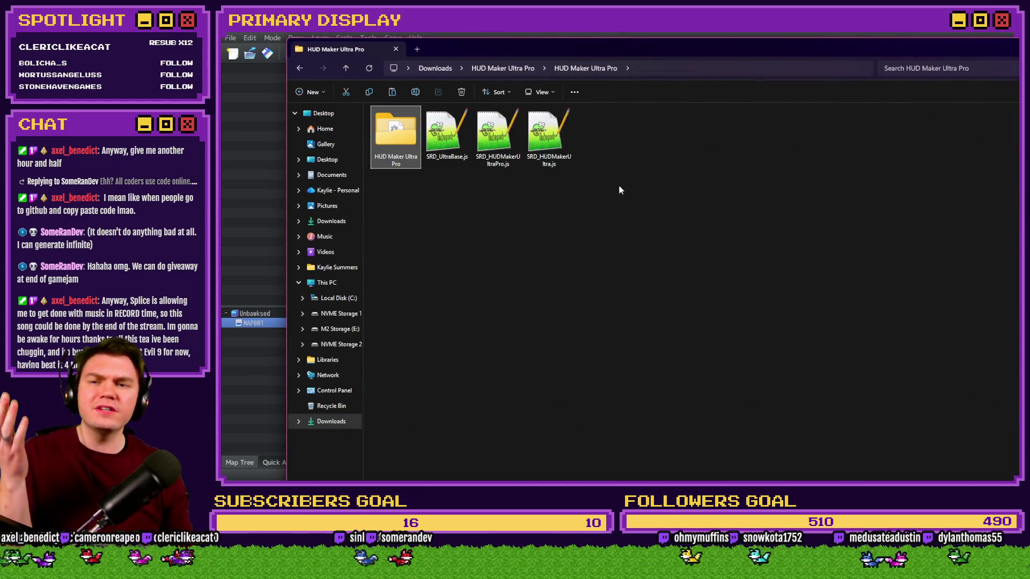
left_click_drag(619, 185, 464, 139)
double_click(395, 137)
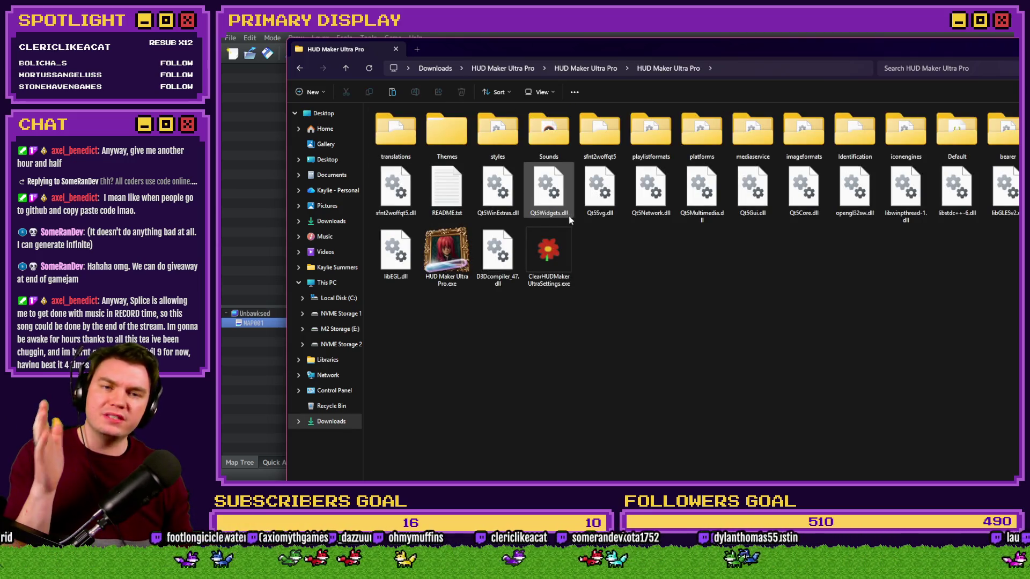
left_click(583, 71)
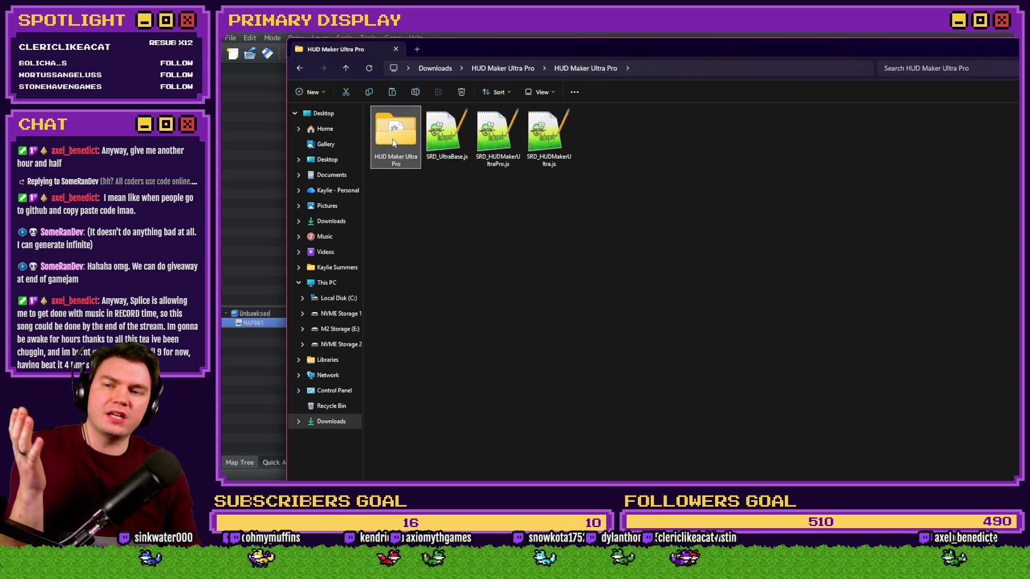
Revisit the HUD Maker Ultra Pro subfolder, return to the parent folder, and close File Explorer.
mouse_move(401, 137)
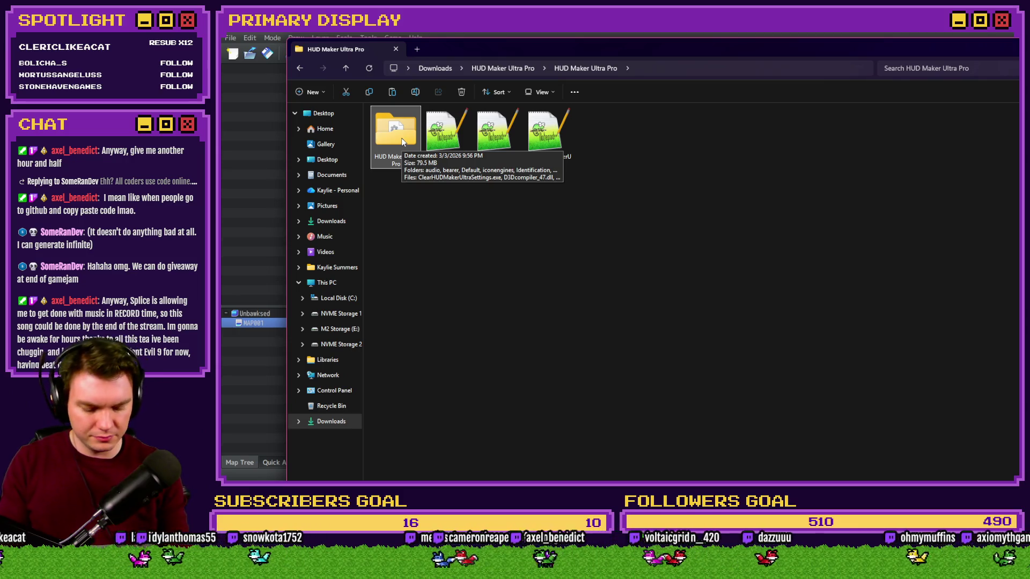
double_click(401, 138)
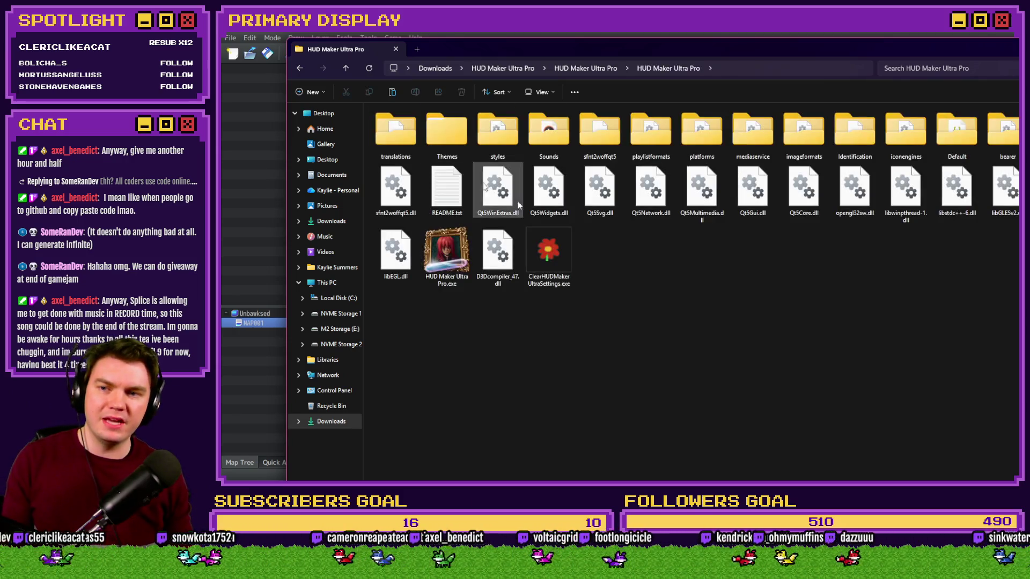
key("alt+Left")
left_click(323, 113)
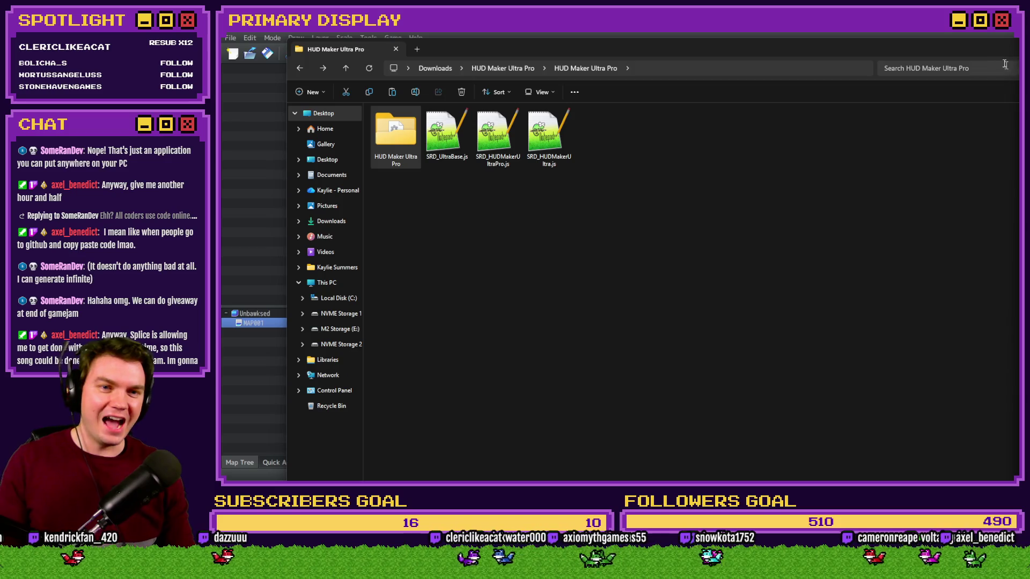
left_click(1006, 48)
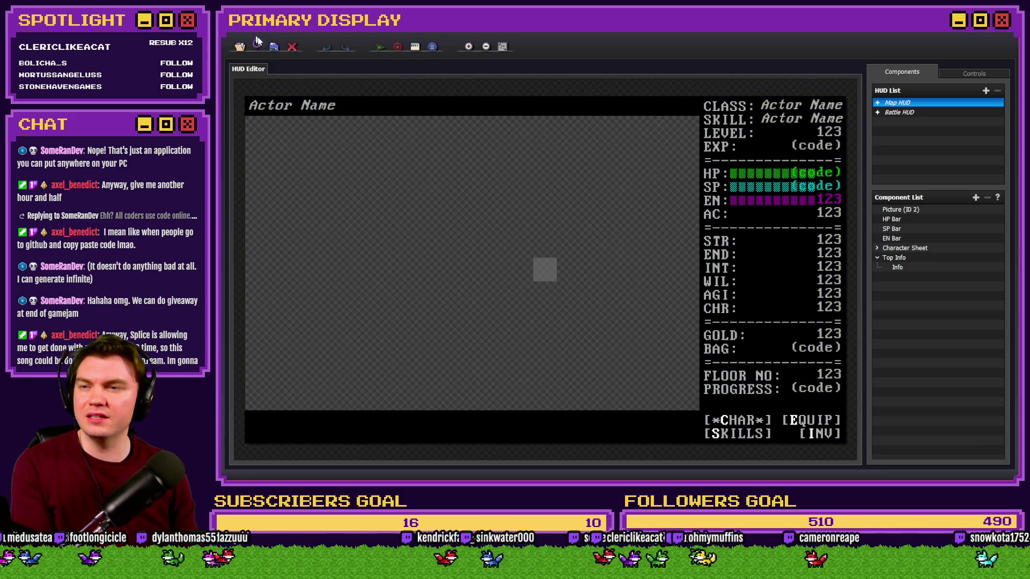
Browse the Project and Run menus, then open HUD Maker Ultra Settings with the Dark Blue Tint theme.
left_click(239, 45)
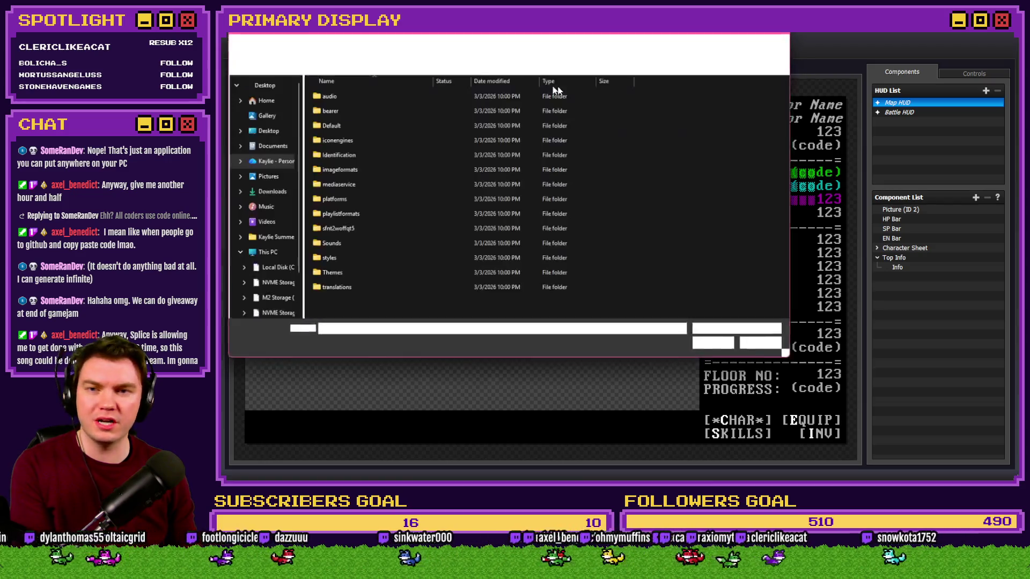
key("Escape")
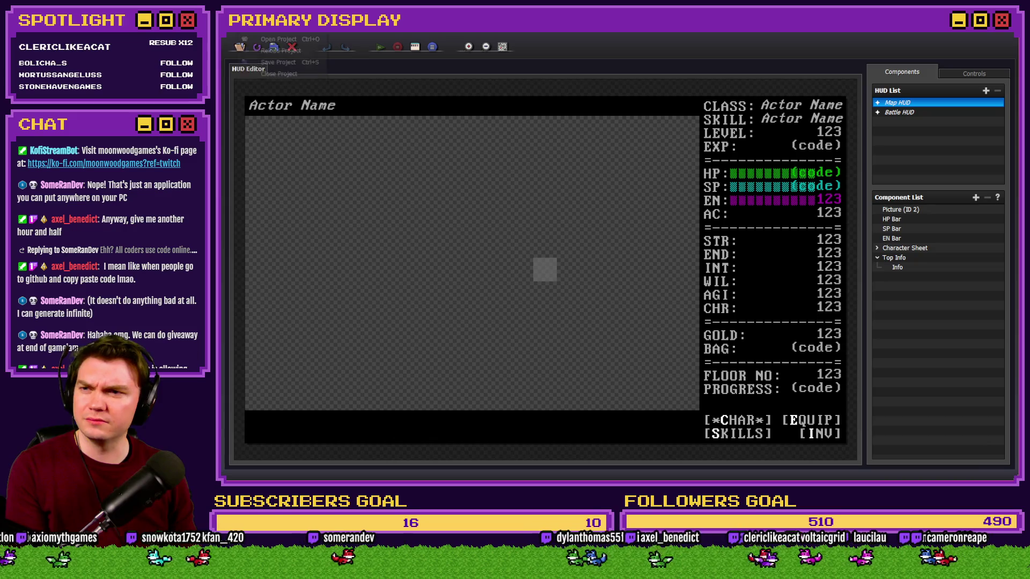
left_click(240, 47)
left_click(274, 47)
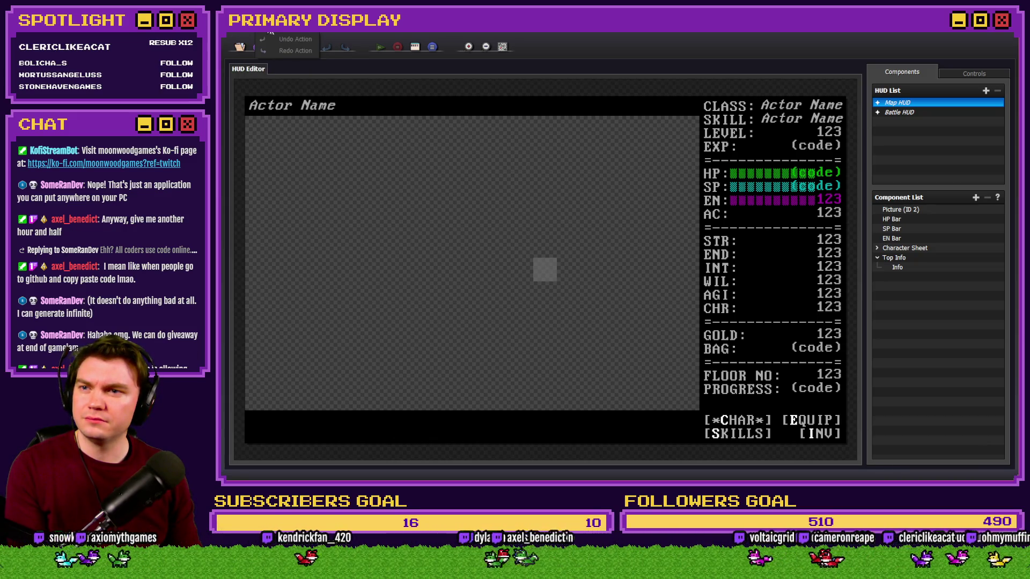
left_click(273, 47)
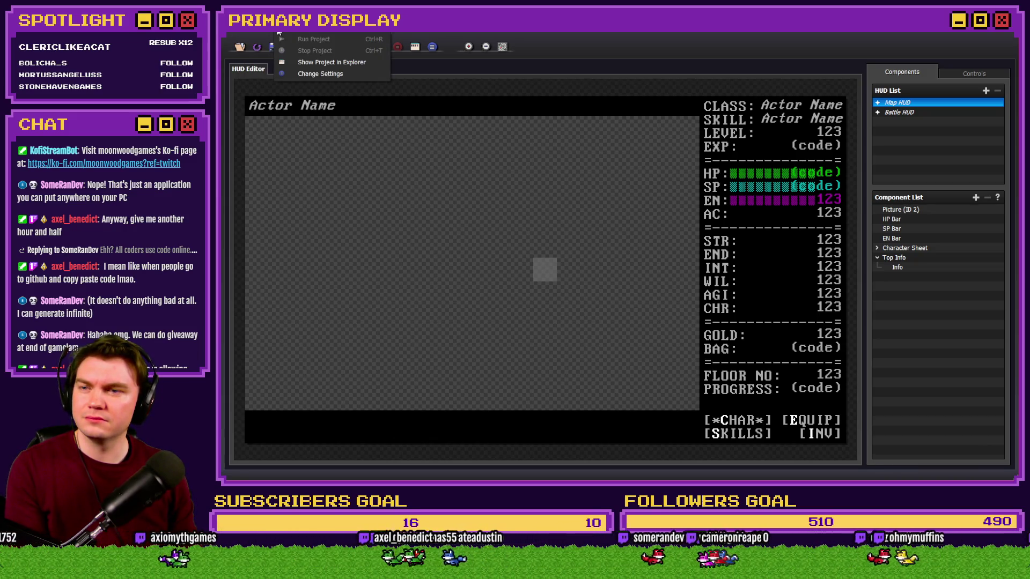
mouse_move(310, 34)
left_click(235, 33)
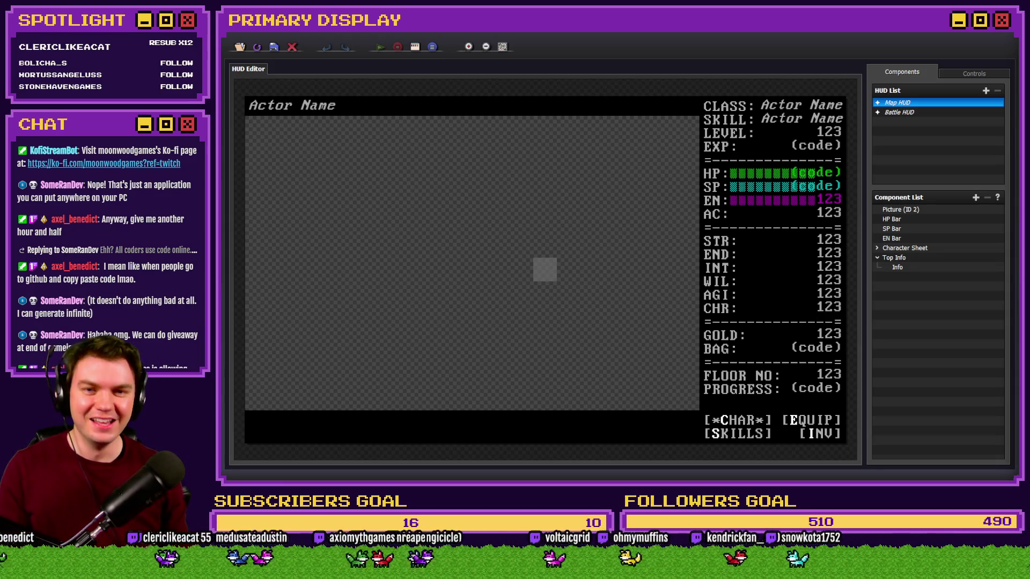
left_click(414, 46)
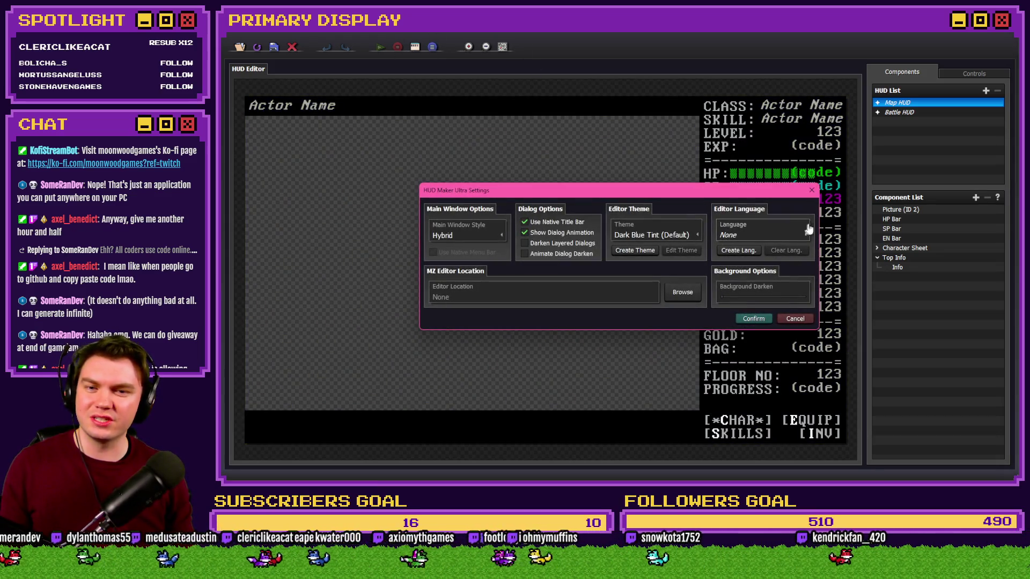
Cancel the Settings and collapse the Welcome Window, Player Data, Icon Window and Stats Window groups.
left_click(795, 318)
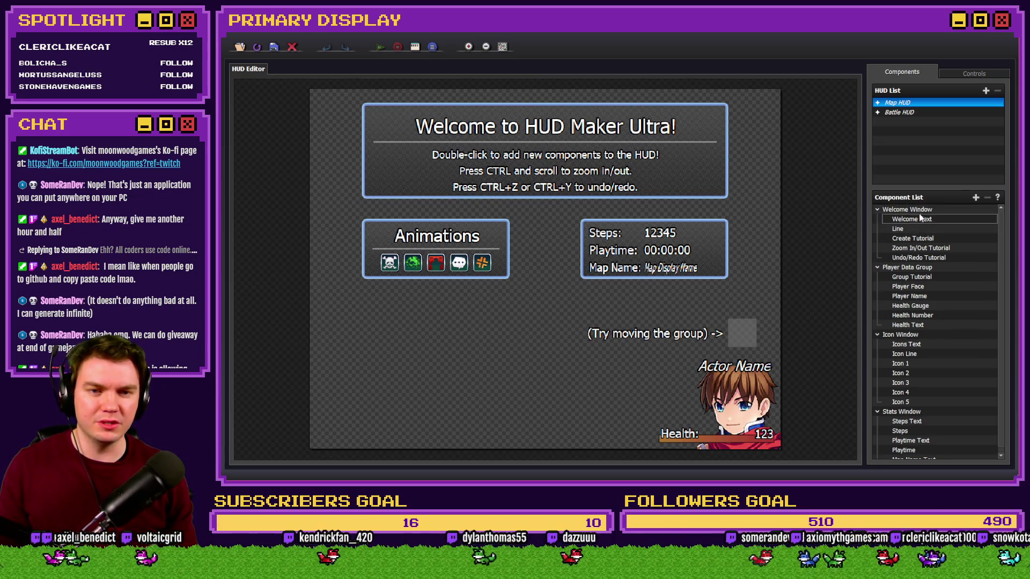
left_click(907, 206)
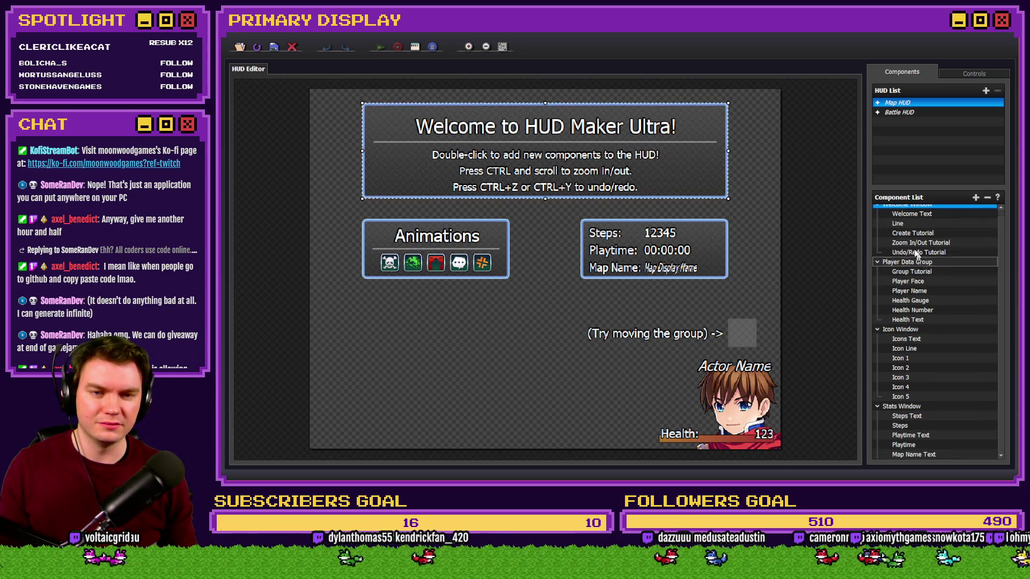
left_click(876, 207)
left_click(877, 220)
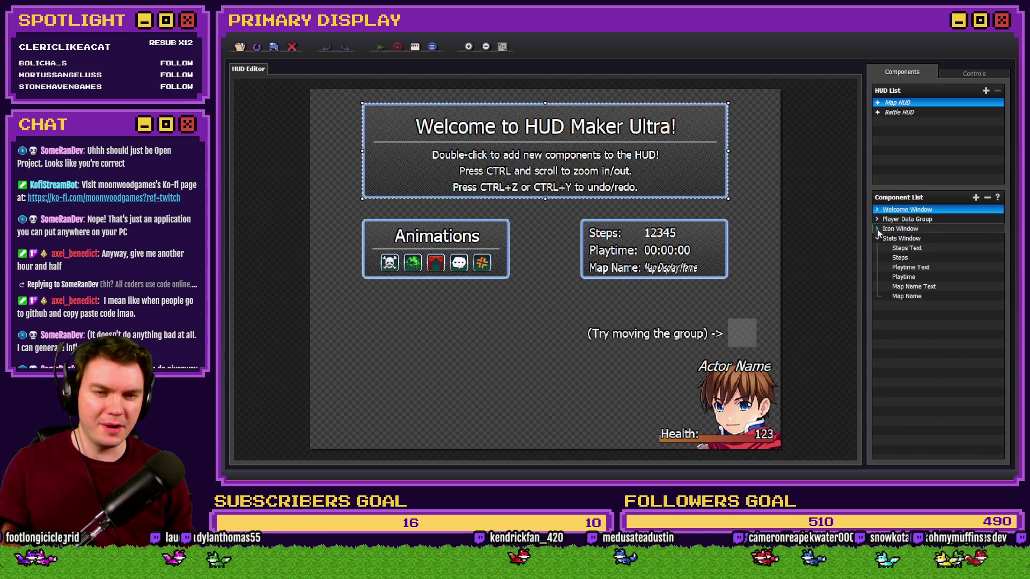
left_click(877, 229)
left_click(877, 238)
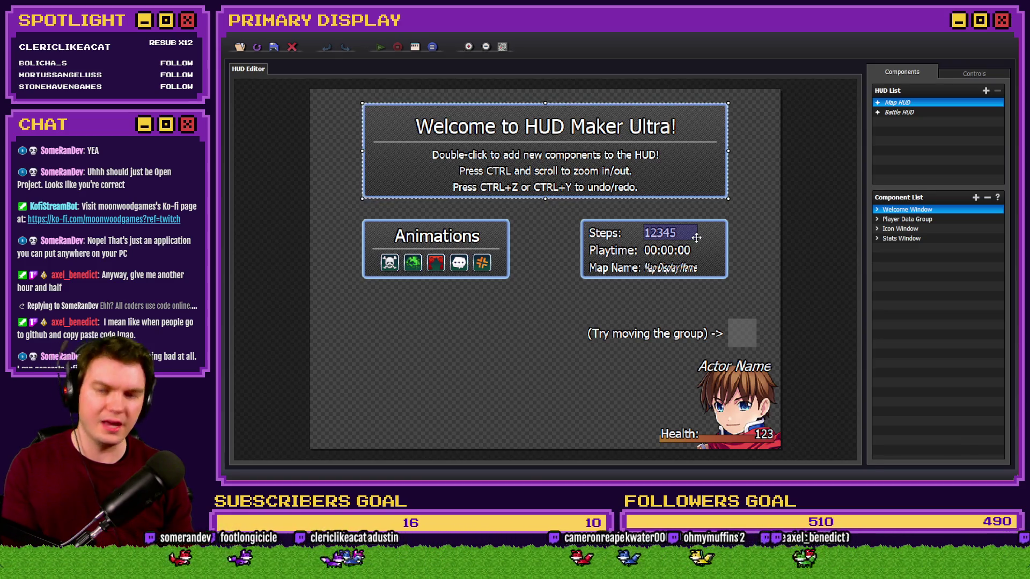
left_click(788, 232)
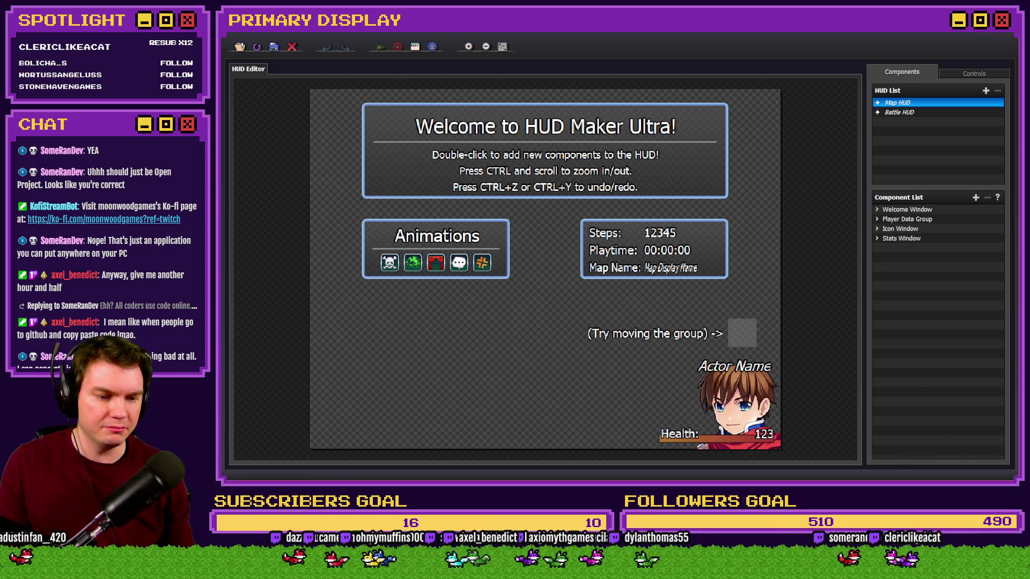
Back in RPG Maker MZ, start a new plugin entry in the Plugin Manager.
key("alt+F4")
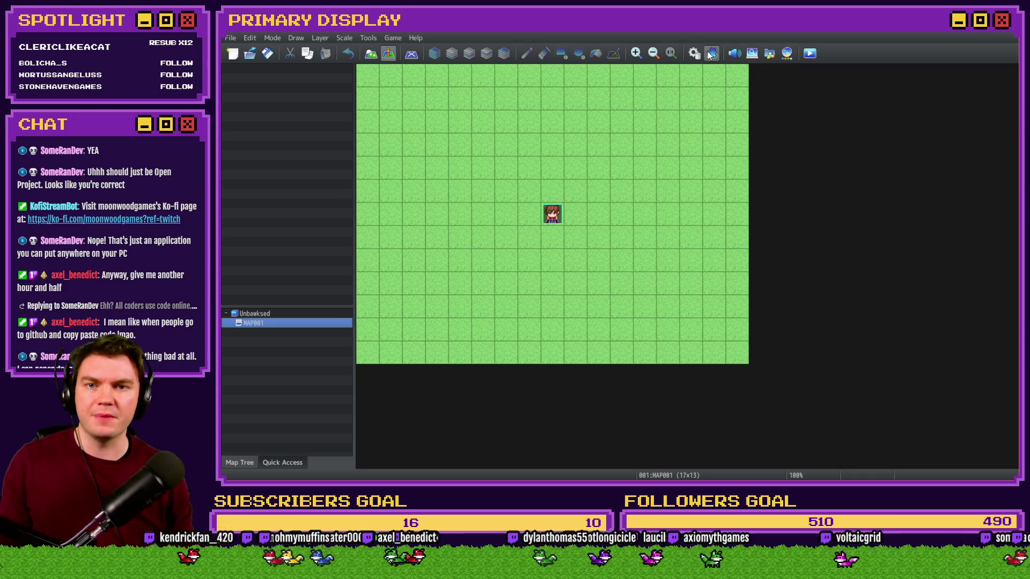
left_click(712, 53)
double_click(540, 166)
left_click(444, 129)
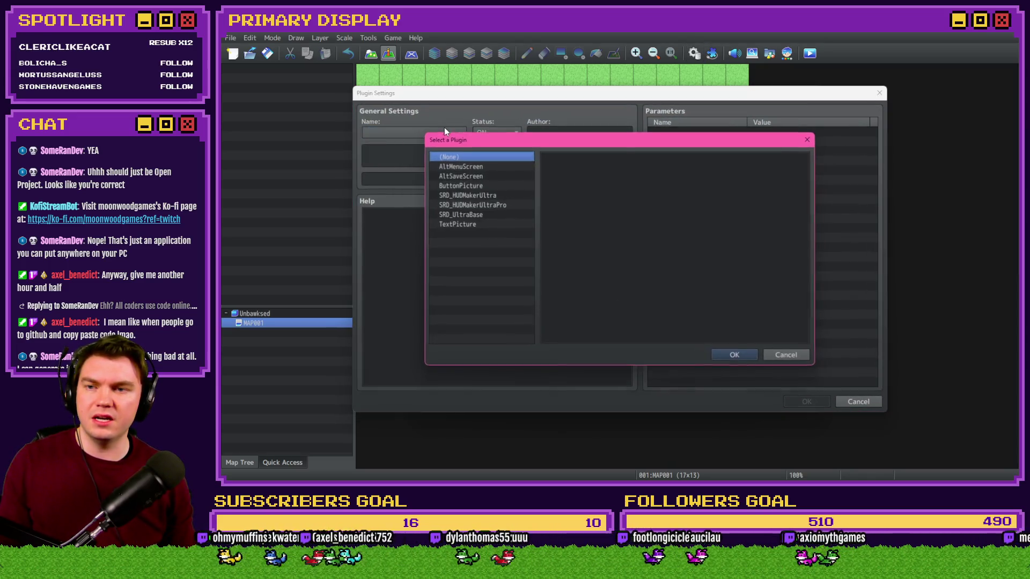
Add SRD_HUDMakerUltra and SRD_HUDMakerUltraPro as plugin entries.
double_click(502, 197)
left_click(804, 401)
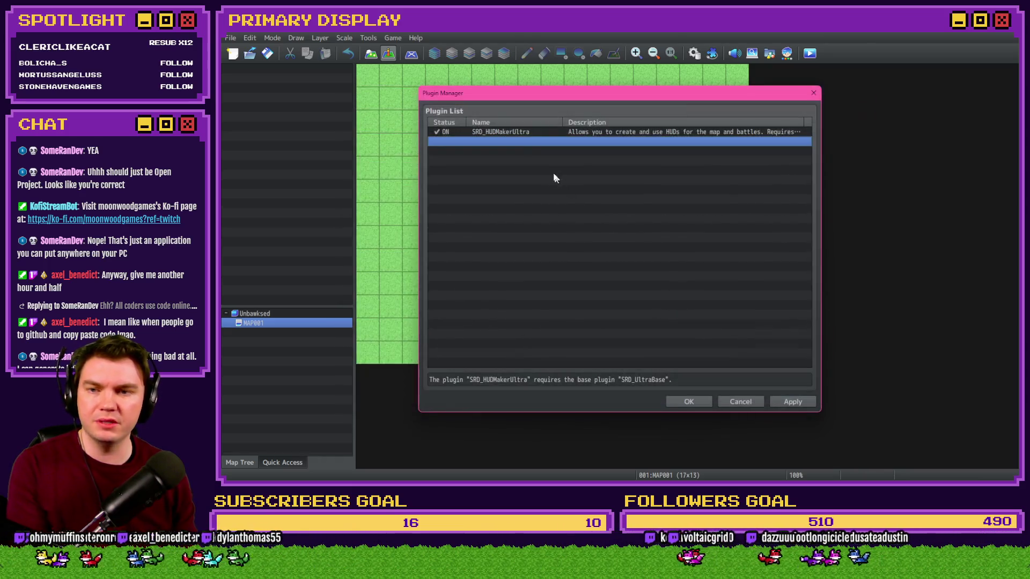
double_click(552, 177)
left_click(438, 131)
left_click(503, 205)
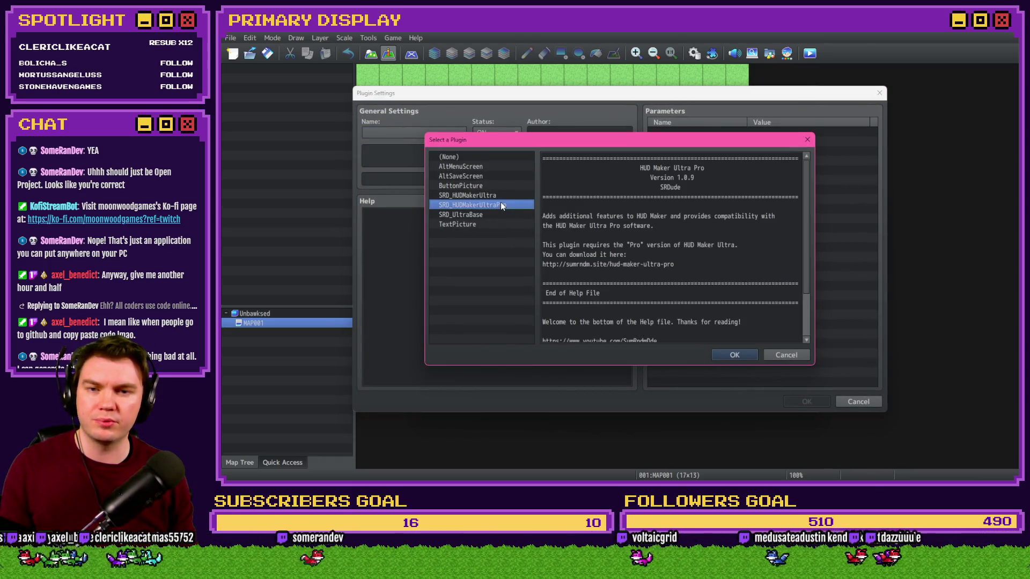
left_click(731, 355)
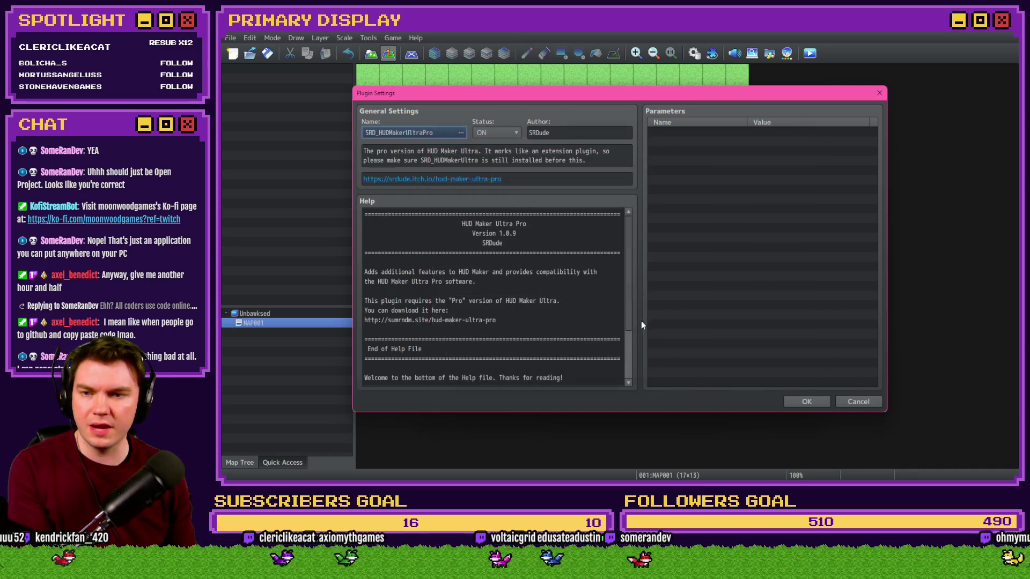
left_click(811, 402)
Add SRD_UltraBase, move it to the top of the load order, and save the plugin list.
double_click(509, 154)
left_click(452, 130)
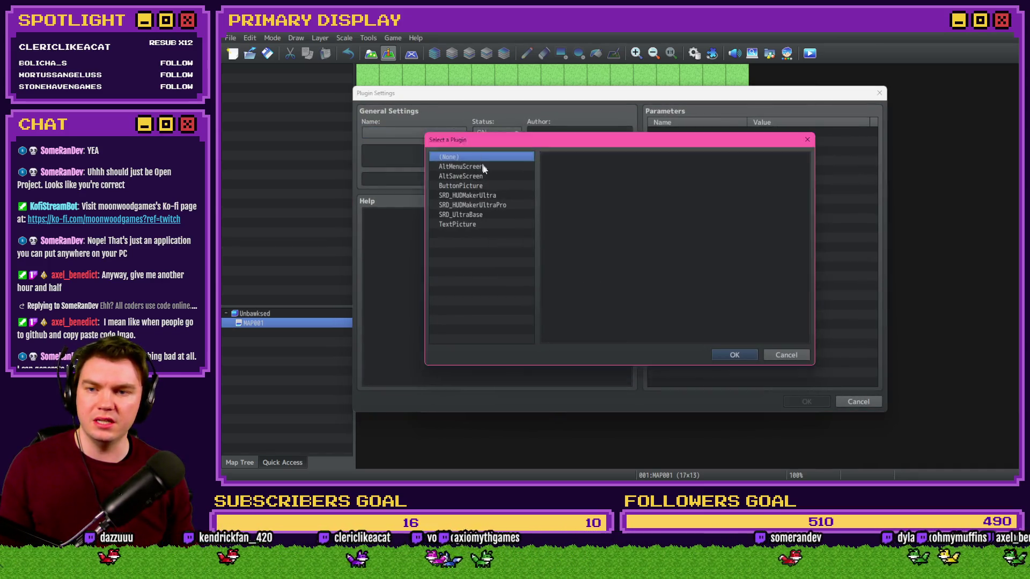
double_click(471, 215)
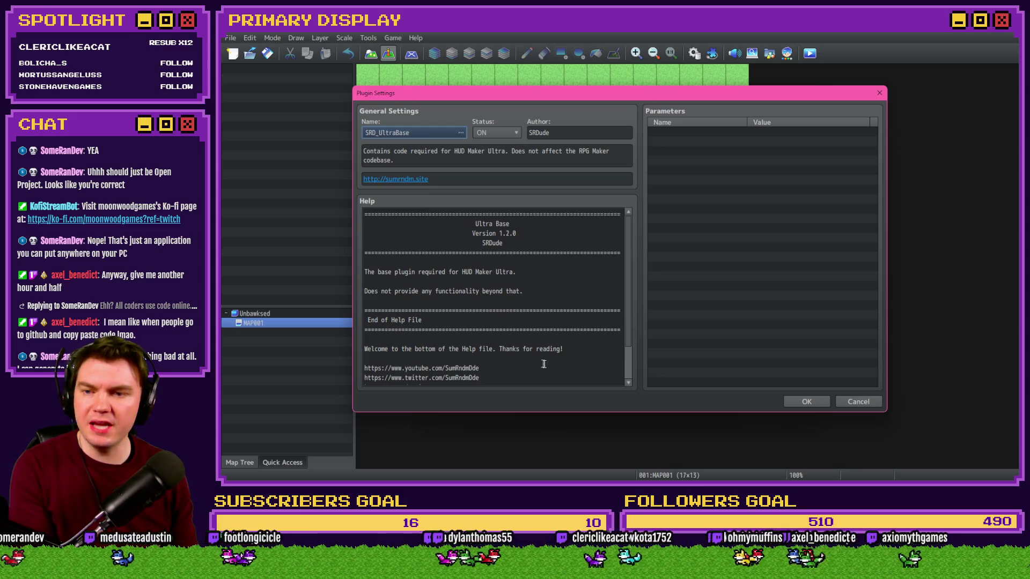
left_click(806, 402)
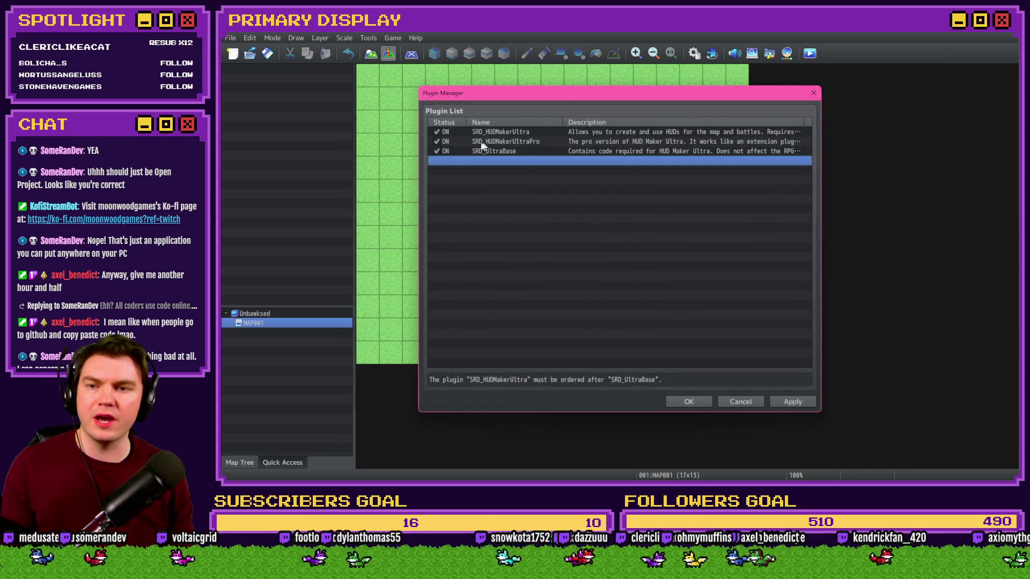
left_click_drag(484, 150, 491, 128)
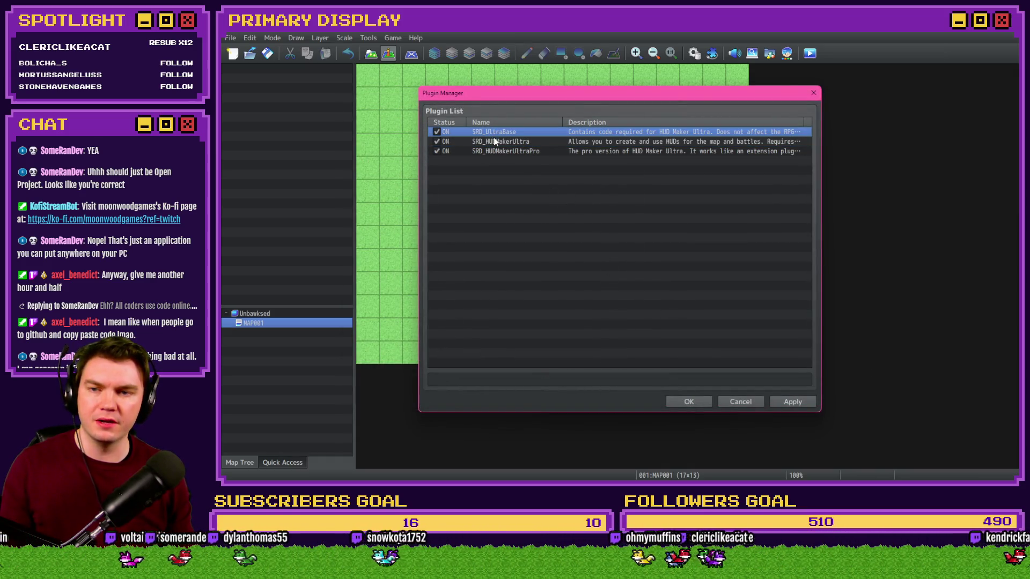
left_click(499, 142)
left_click(505, 151)
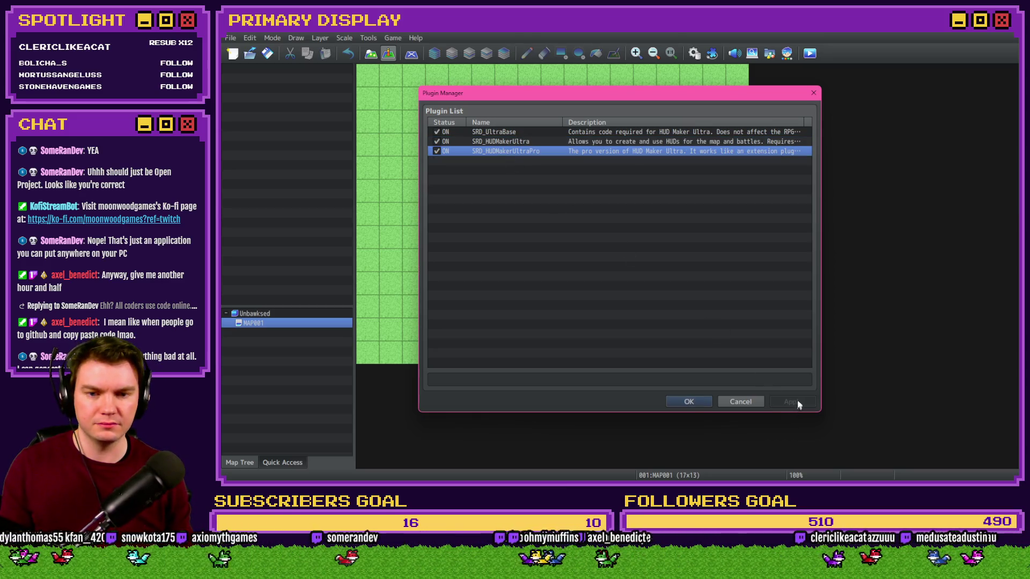
left_click(691, 400)
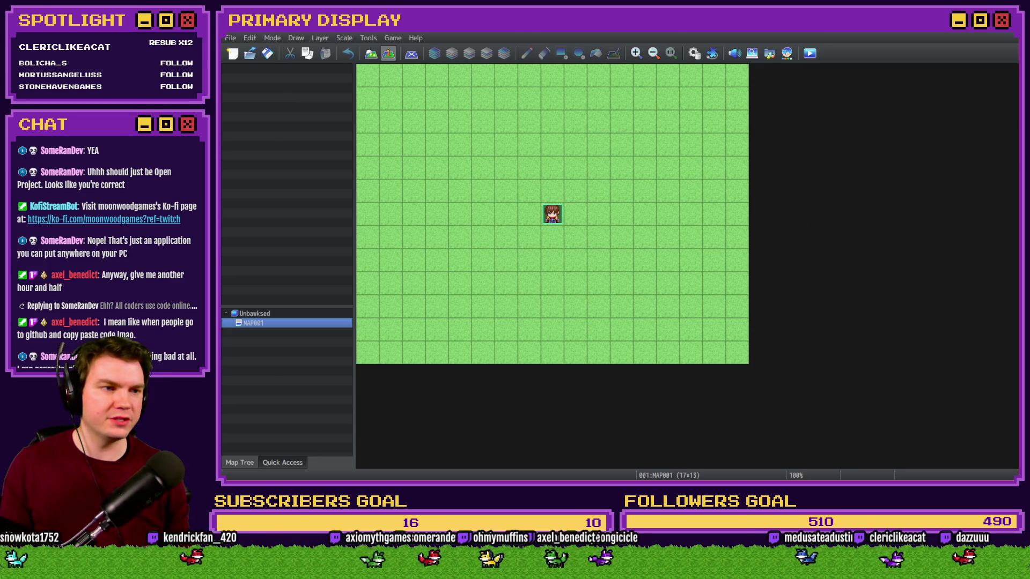
key("alt+Tab")
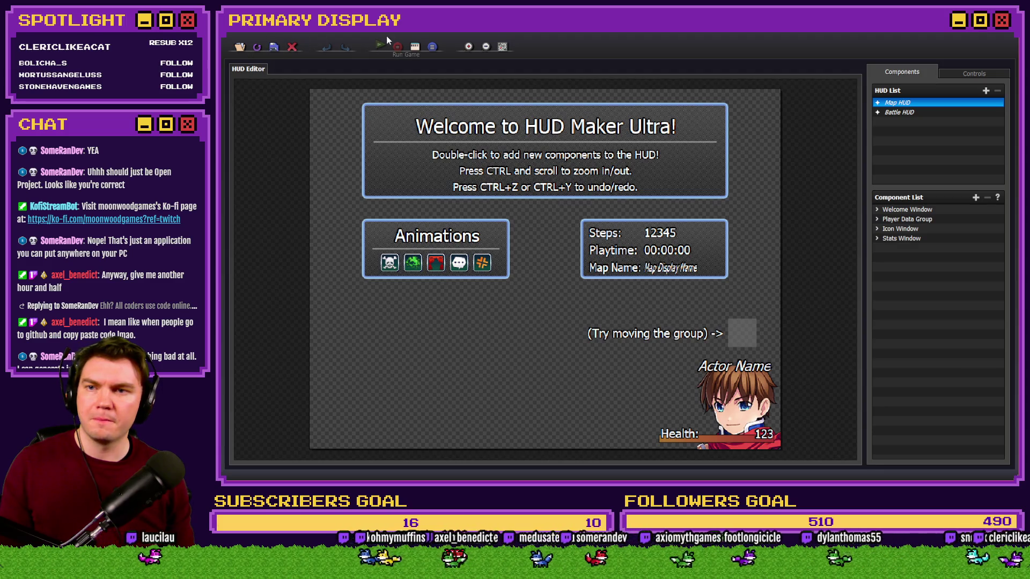
key("alt+Tab")
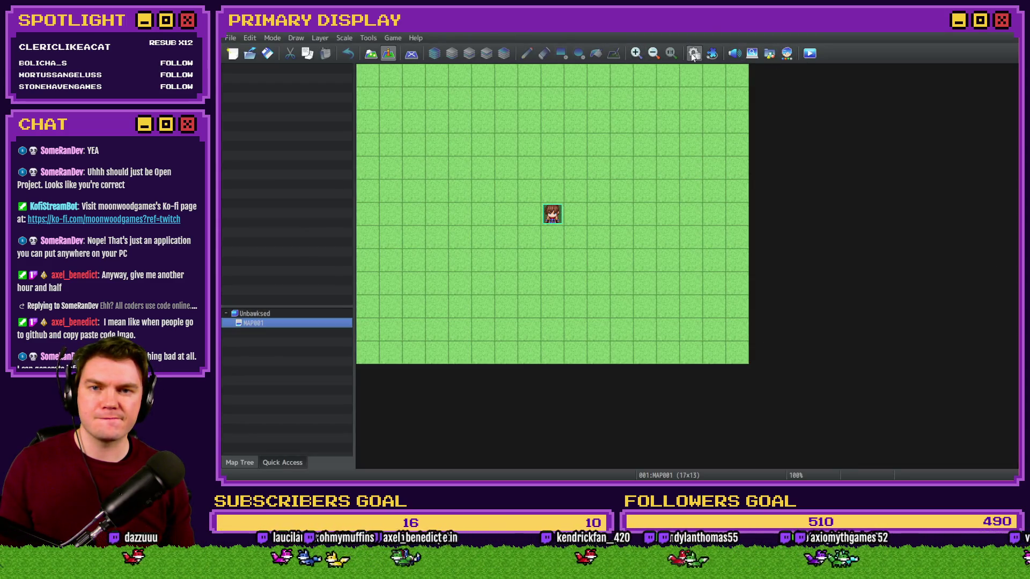
left_click(694, 53)
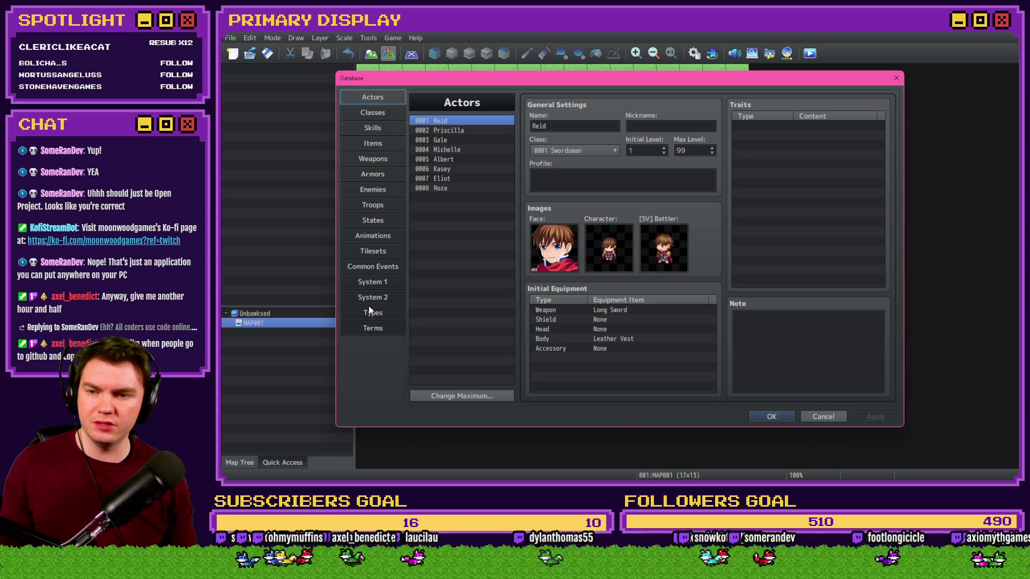
left_click(377, 282)
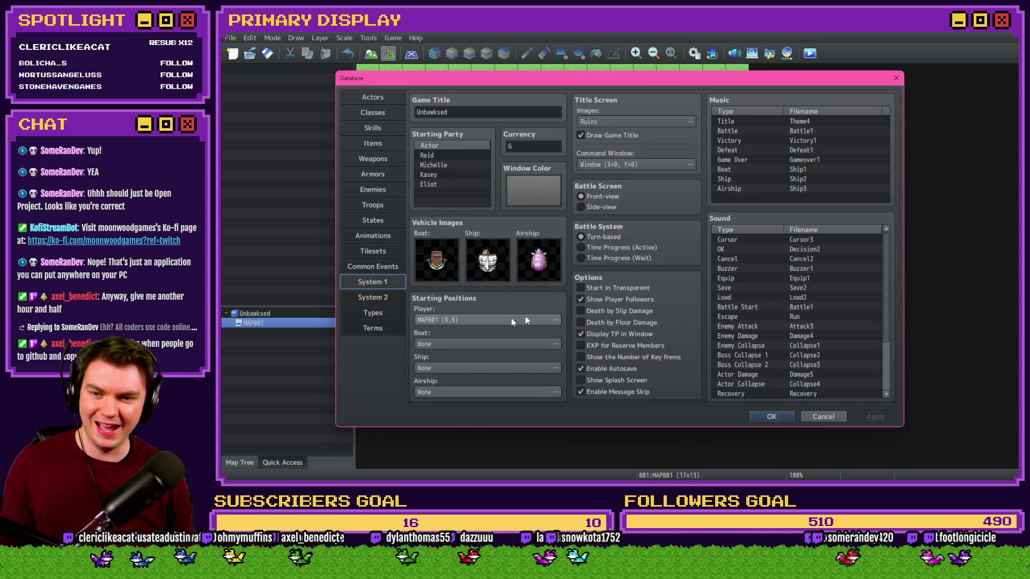
double_click(796, 125)
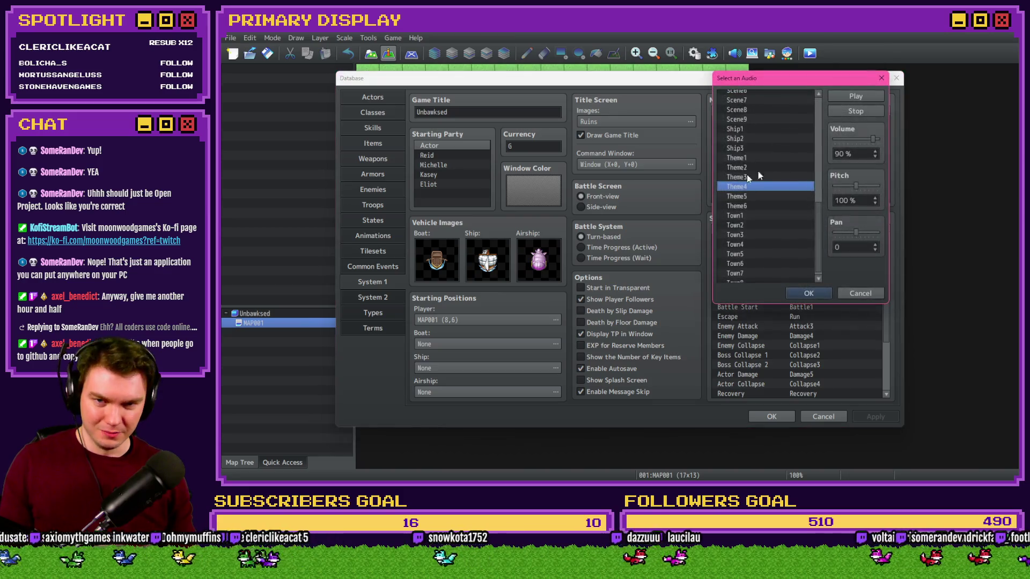
scroll(819, 104, "up", 10)
left_click(793, 95)
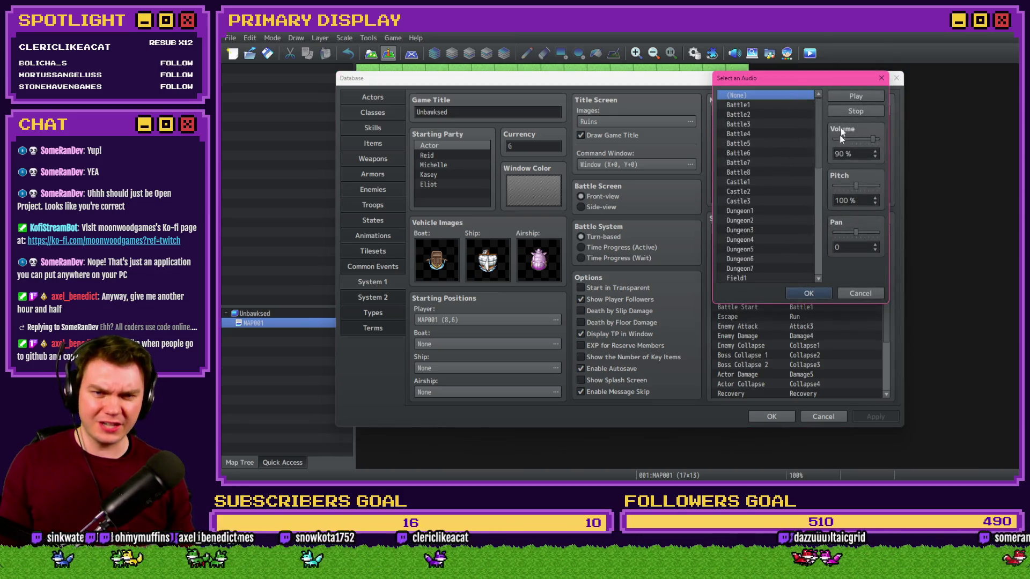
left_click(816, 292)
left_click(820, 417)
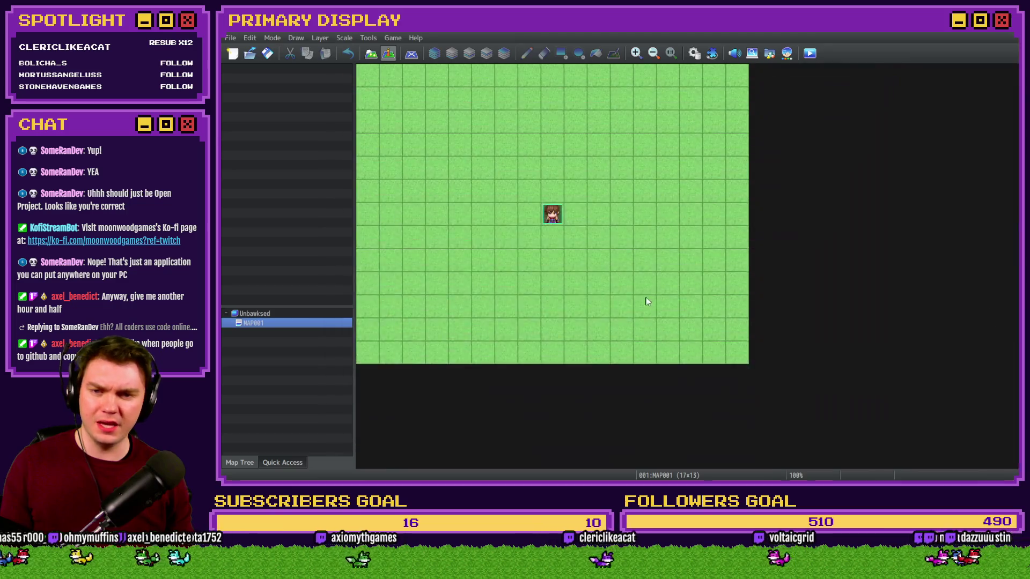
key("alt+Tab")
key("Escape")
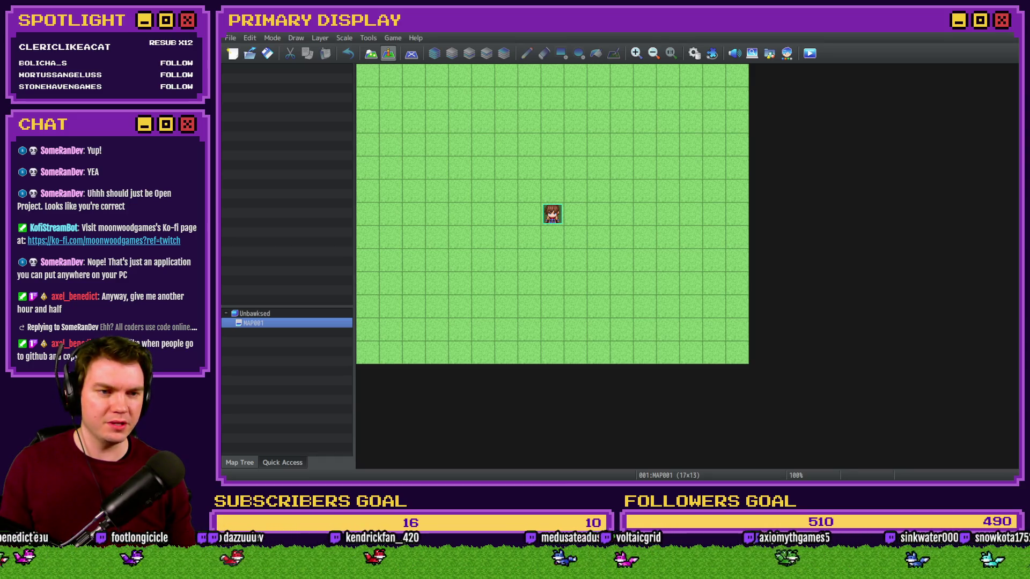
key("Delete")
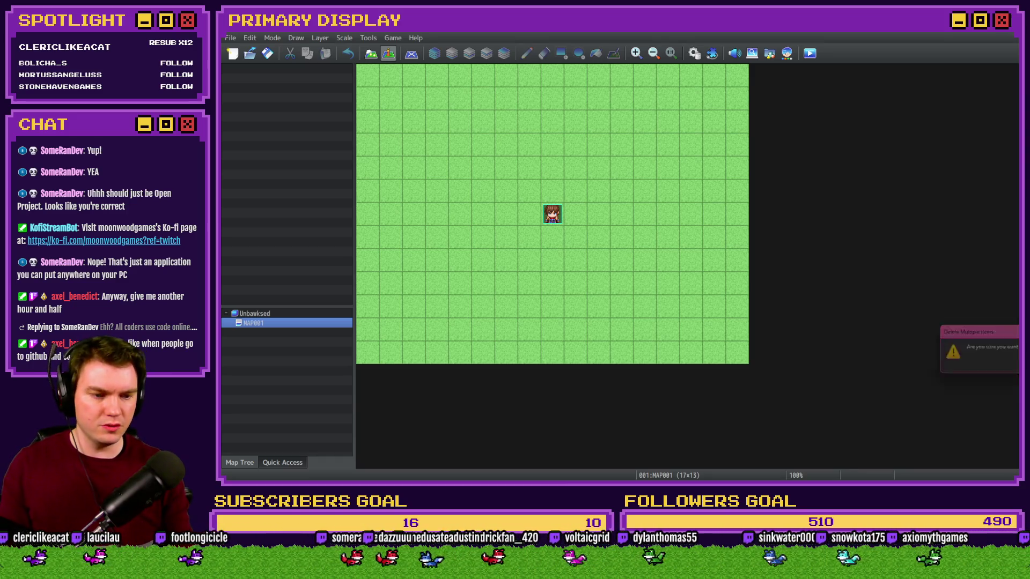
key("Return")
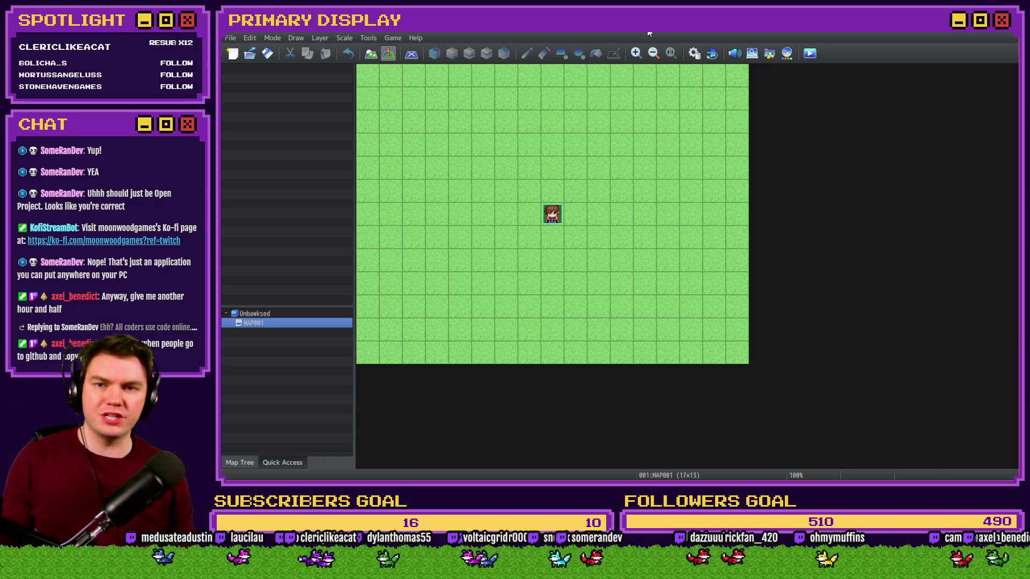
left_click(694, 53)
double_click(789, 131)
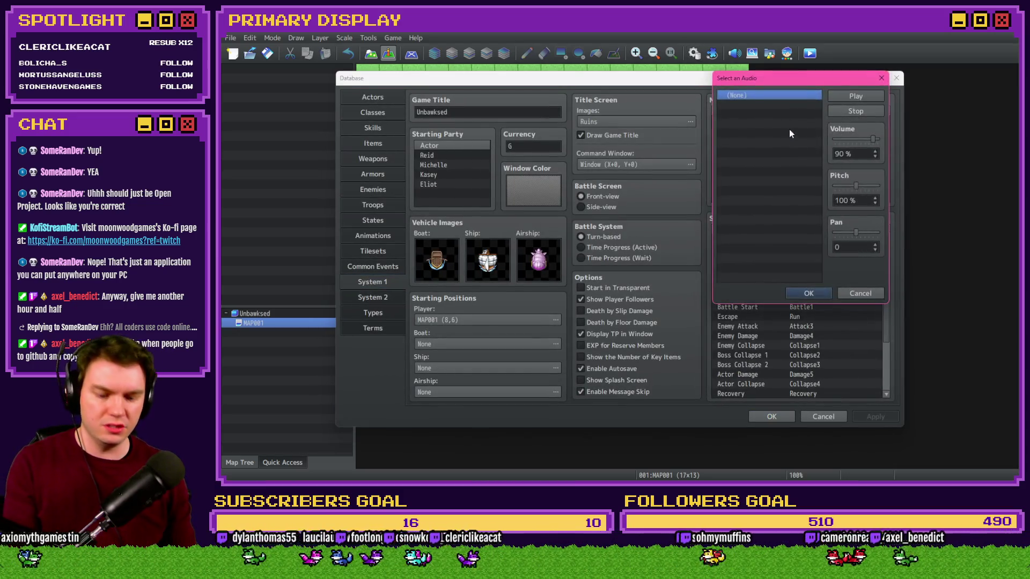
double_click(796, 149)
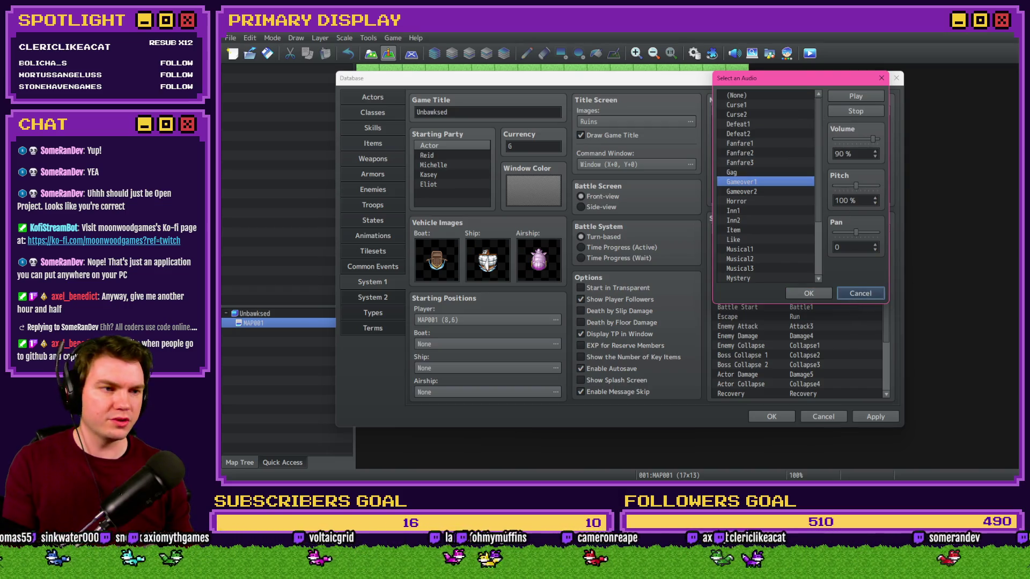
left_click(808, 293)
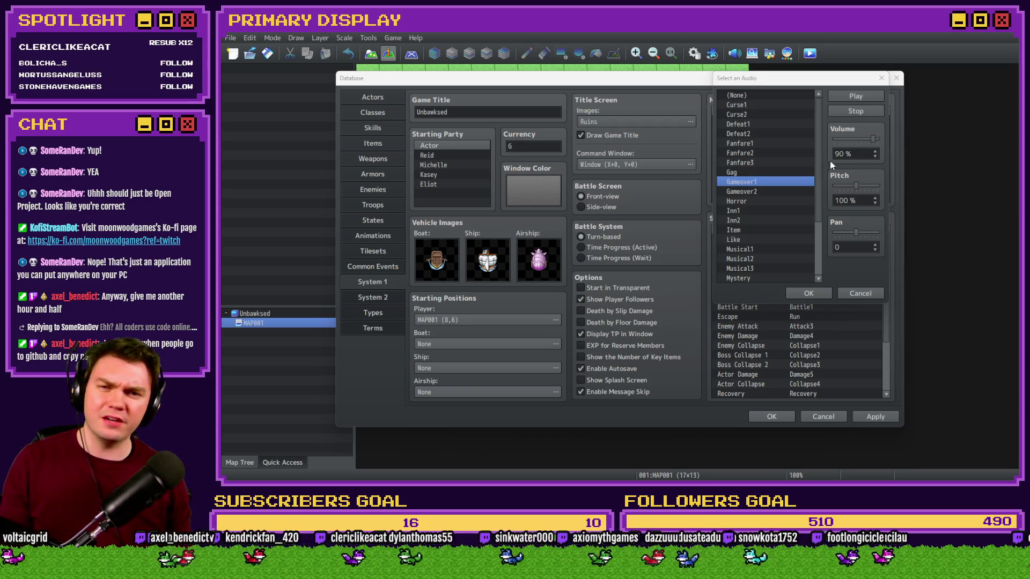
left_click(800, 83)
left_click(875, 83)
double_click(761, 138)
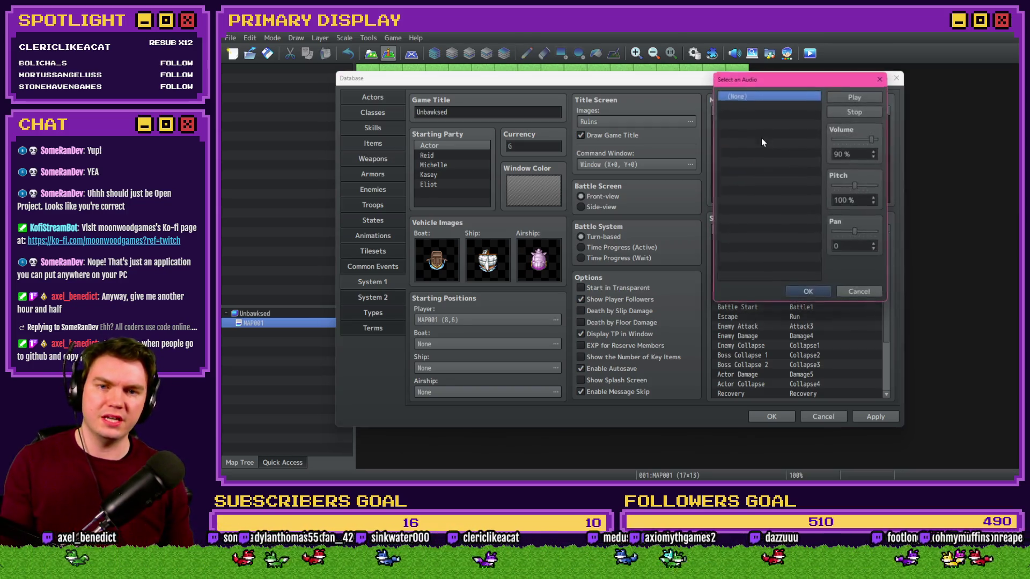
key("Escape")
left_click_drag(791, 154, 799, 198)
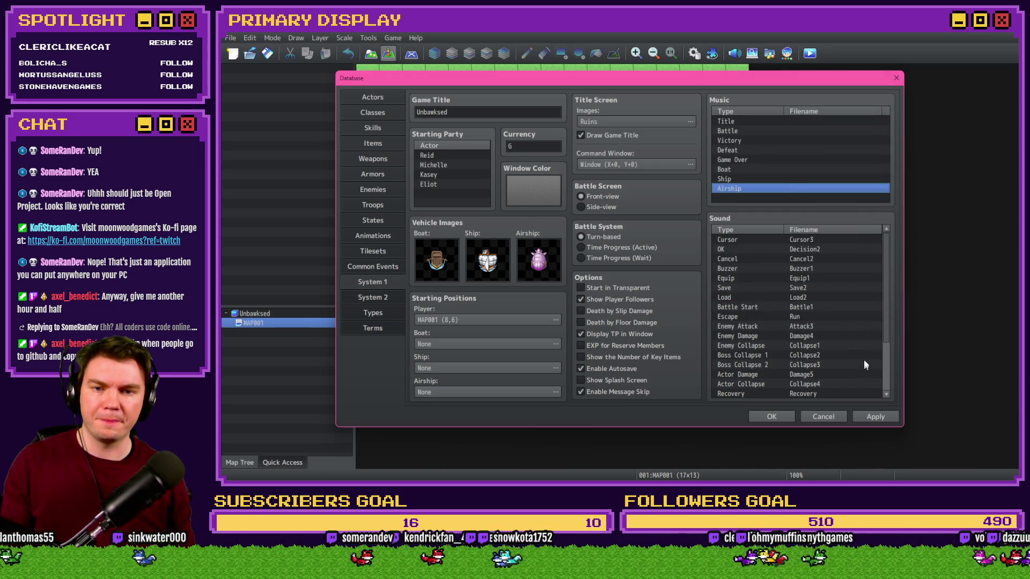
left_click(877, 416)
left_click(775, 416)
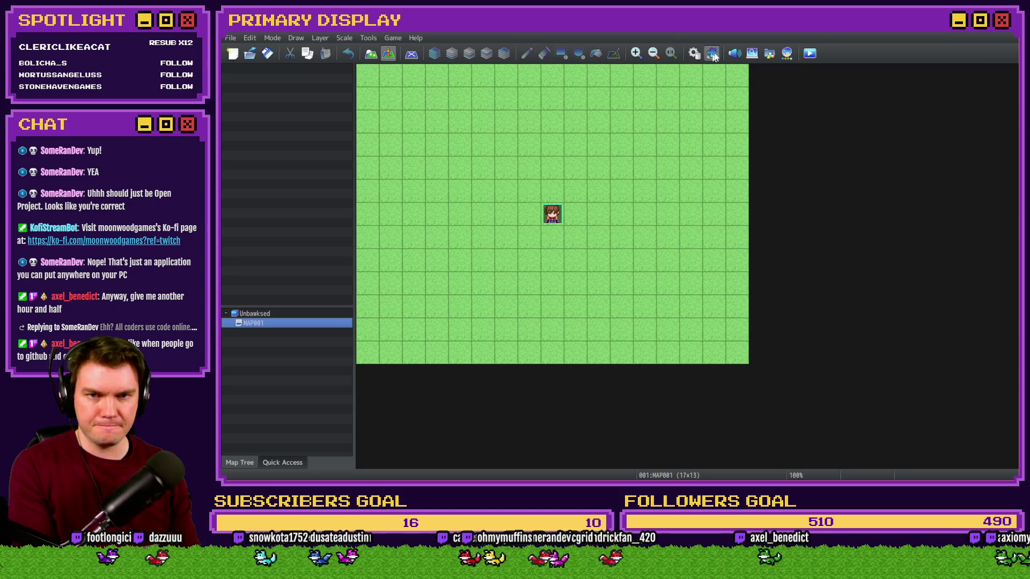
Playtest the game and review its window, close it, and reopen the Database.
left_click(811, 55)
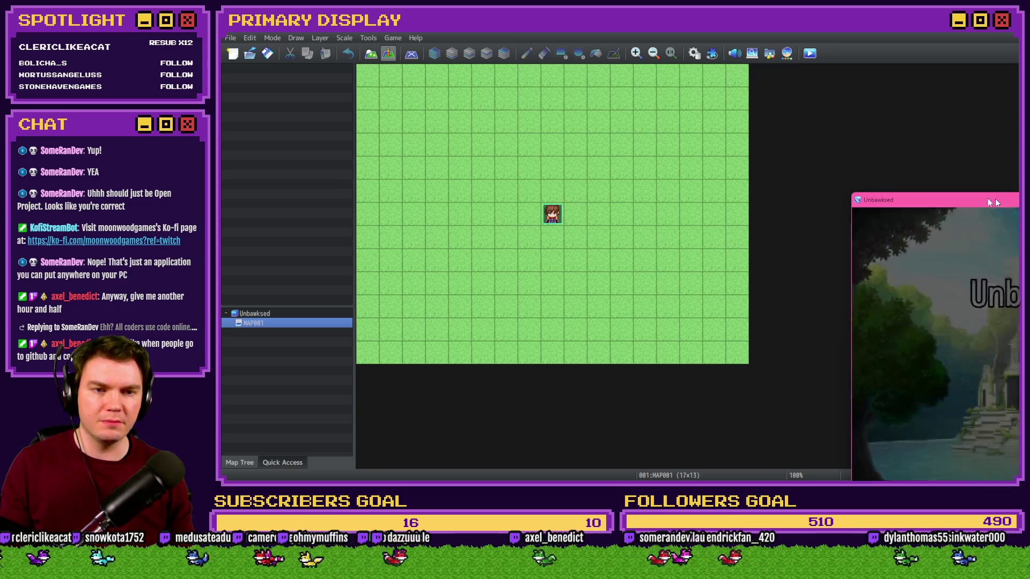
left_click_drag(996, 200, 528, 89)
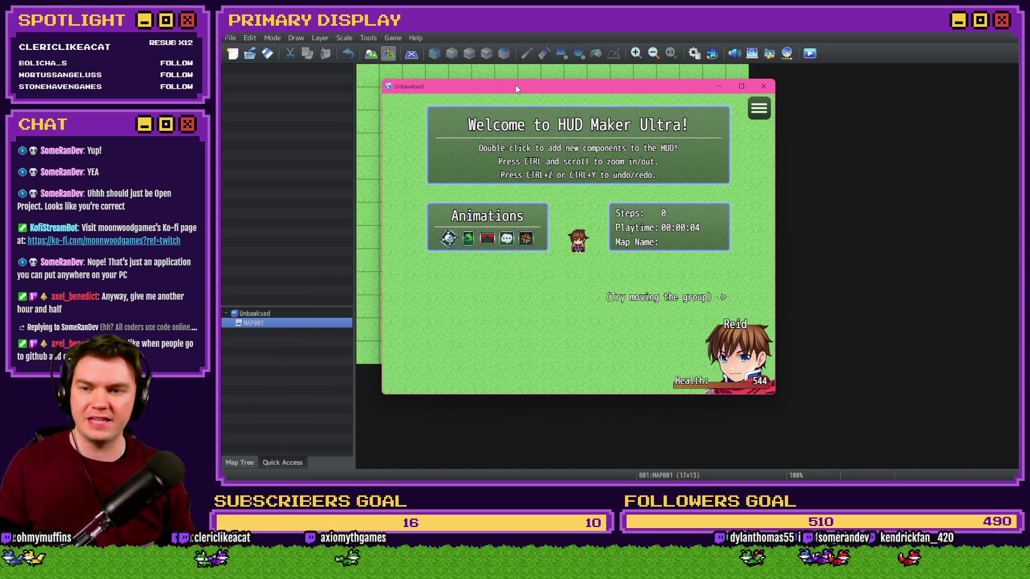
left_click(763, 86)
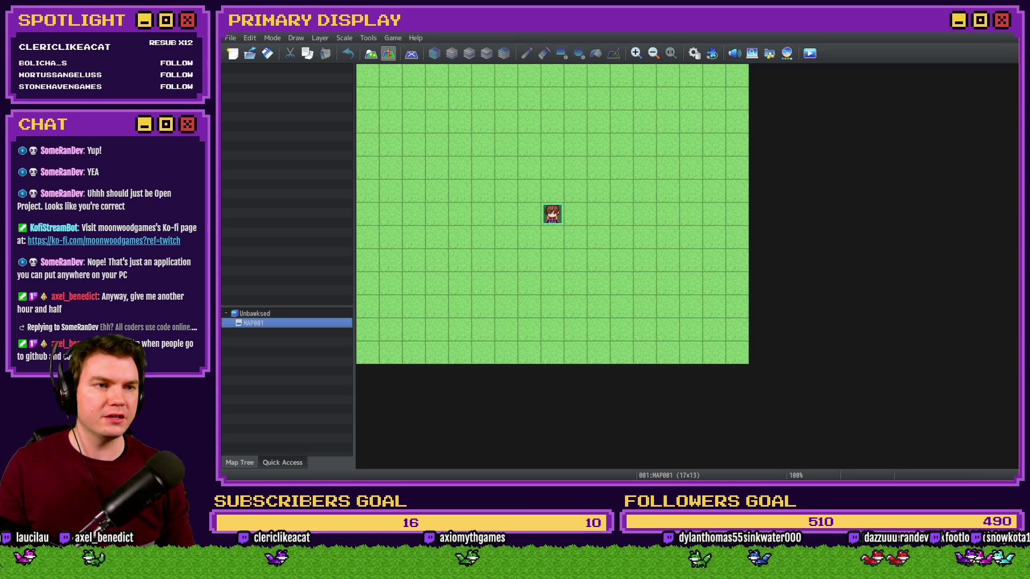
left_click(694, 53)
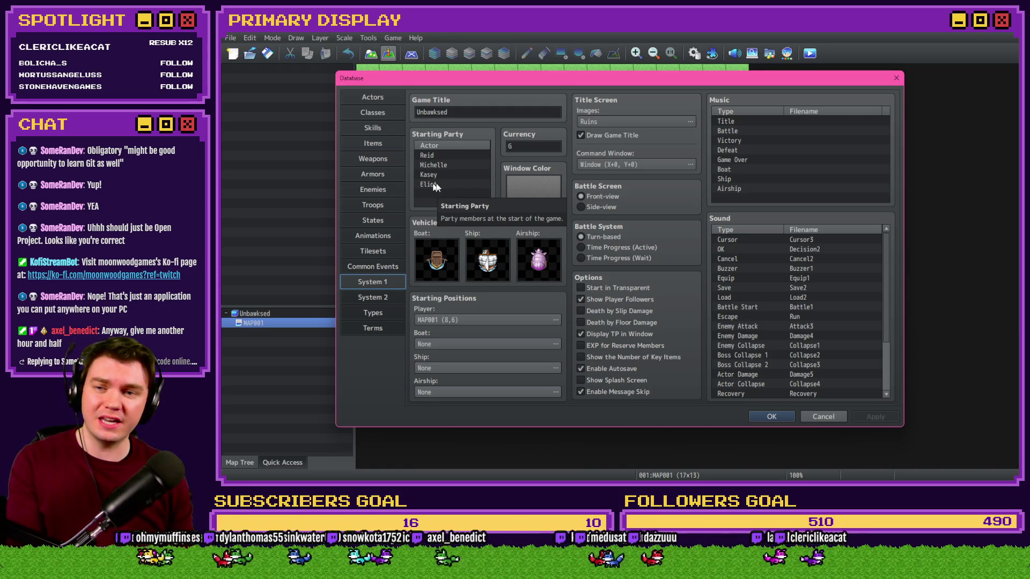
Remove Michelle, Kasey and Eliot from the Starting Party, apply, and go to System 2.
left_click(449, 165)
key("Delete")
key("Delete")
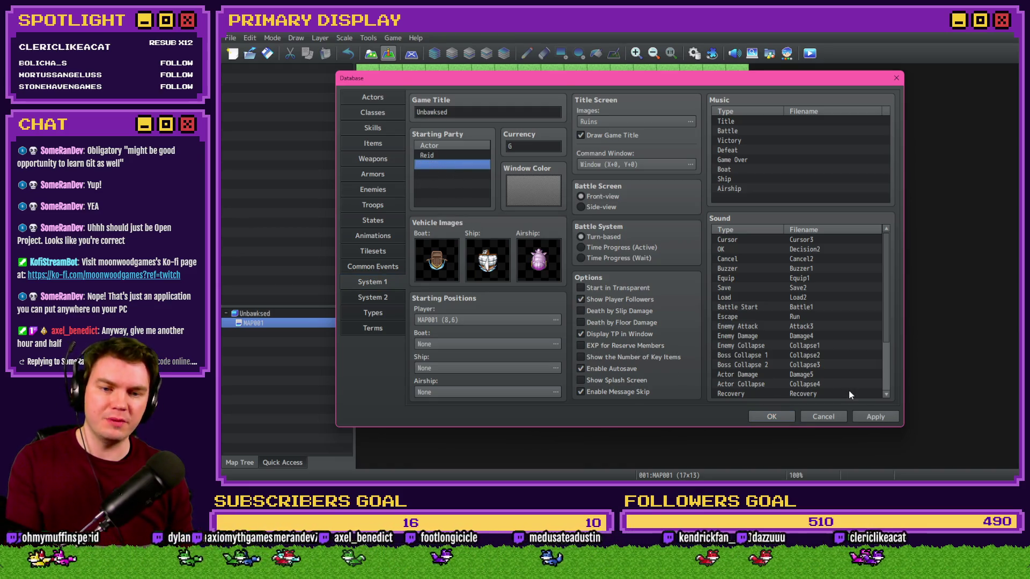
left_click(875, 417)
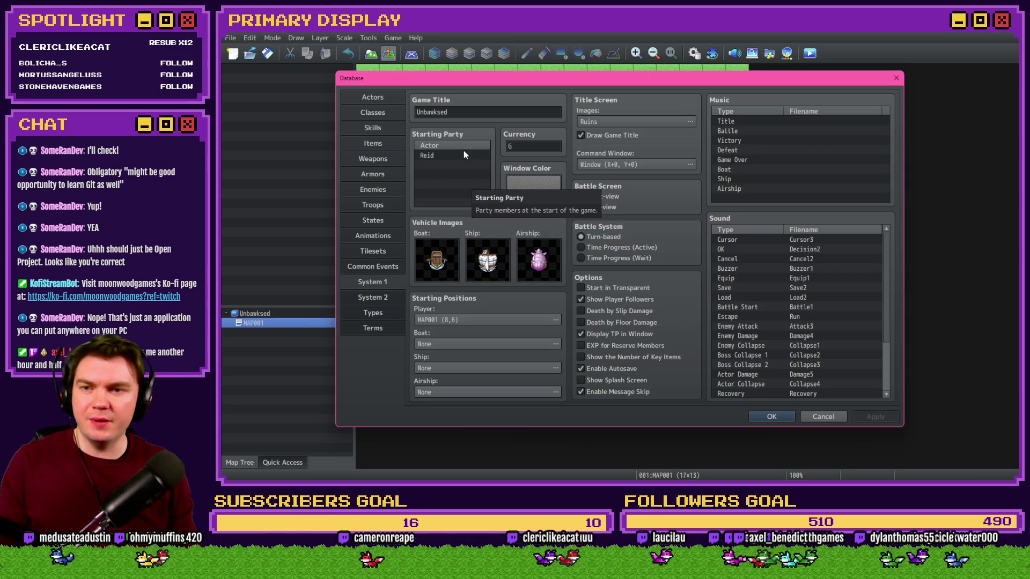
left_click(388, 297)
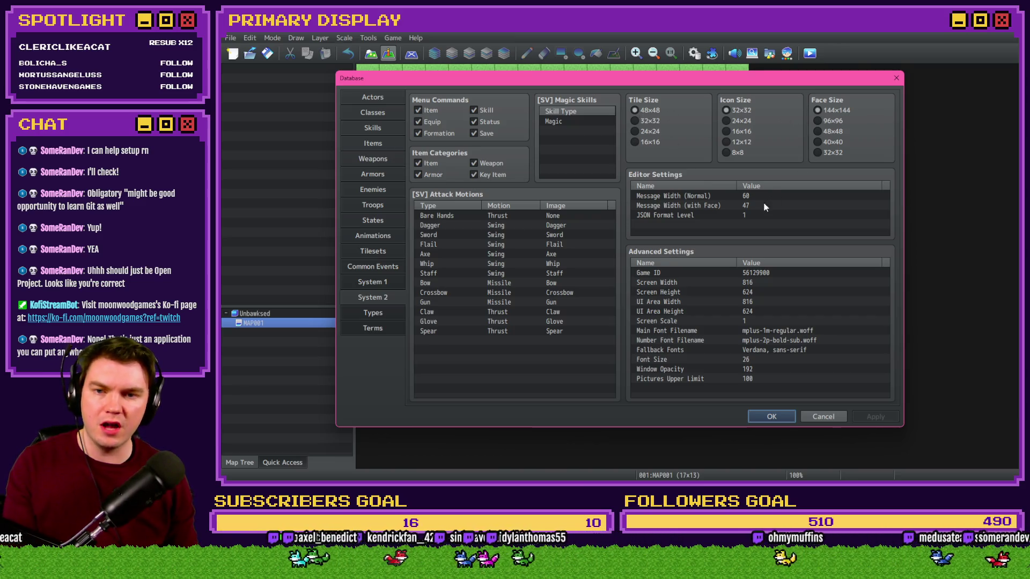
Set the Screen Width to 1280 and Screen Height to 720.
double_click(755, 283)
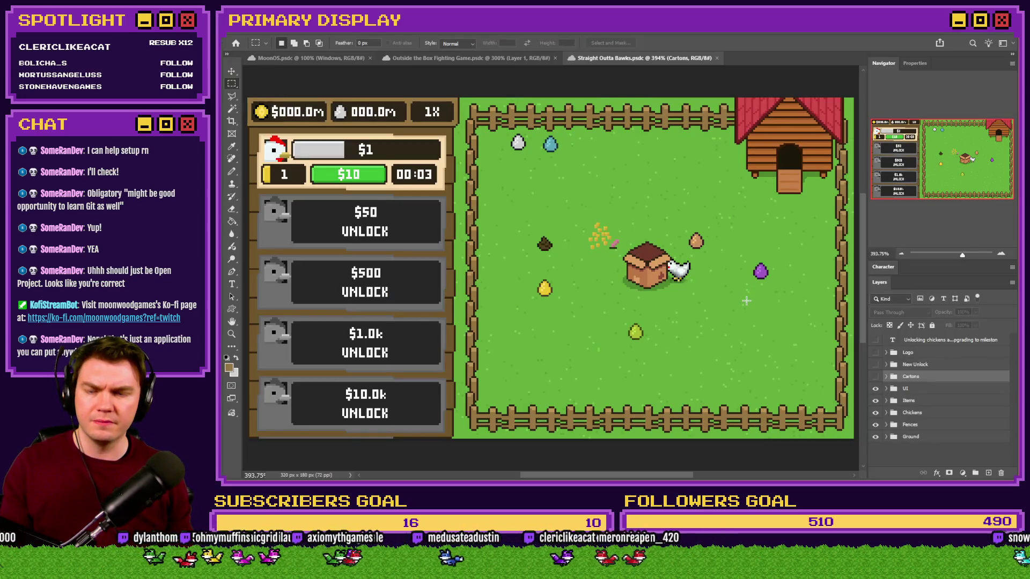
type("1280")
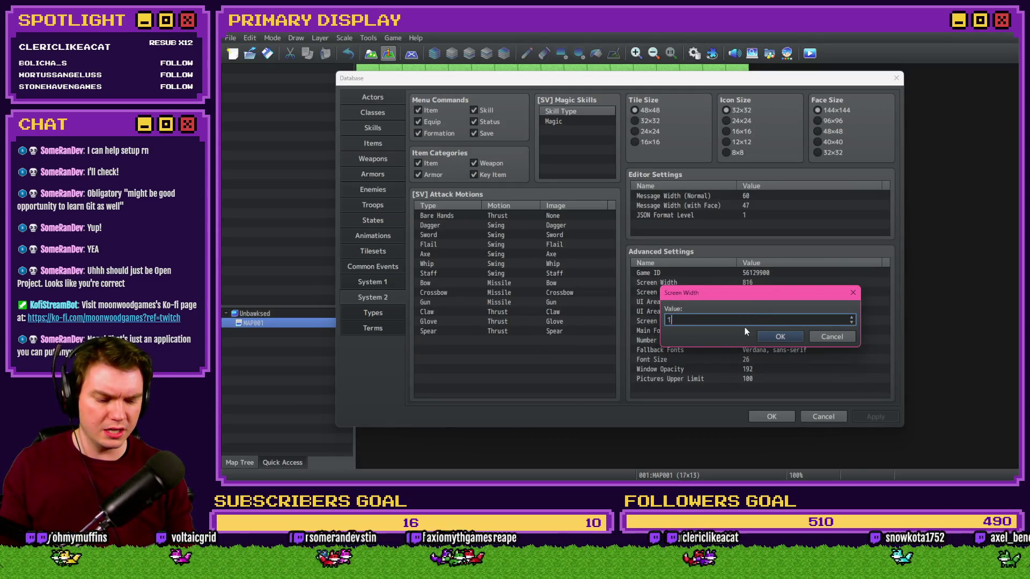
key("Tab")
left_click(756, 293)
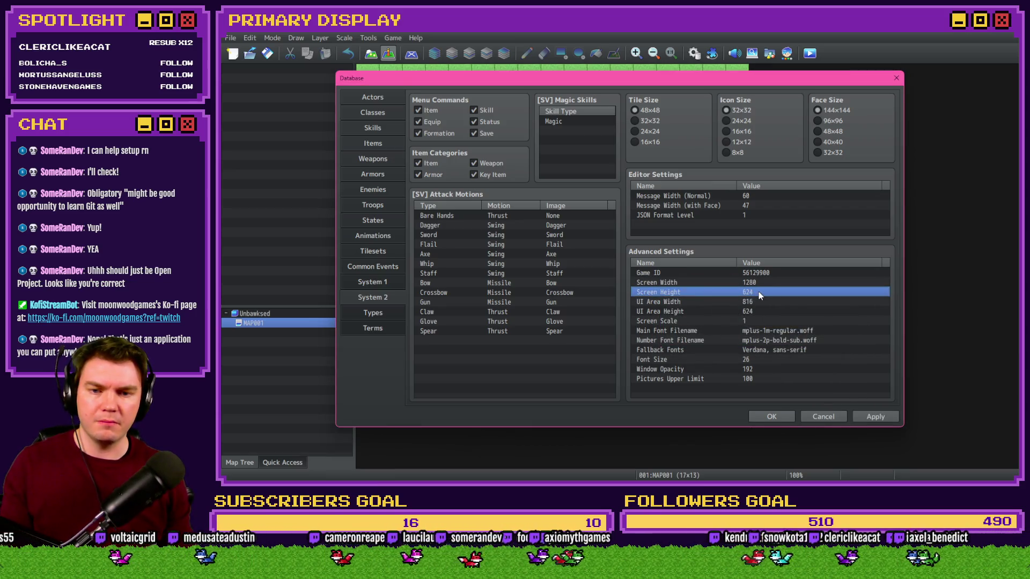
double_click(756, 293)
key("Escape")
double_click(756, 292)
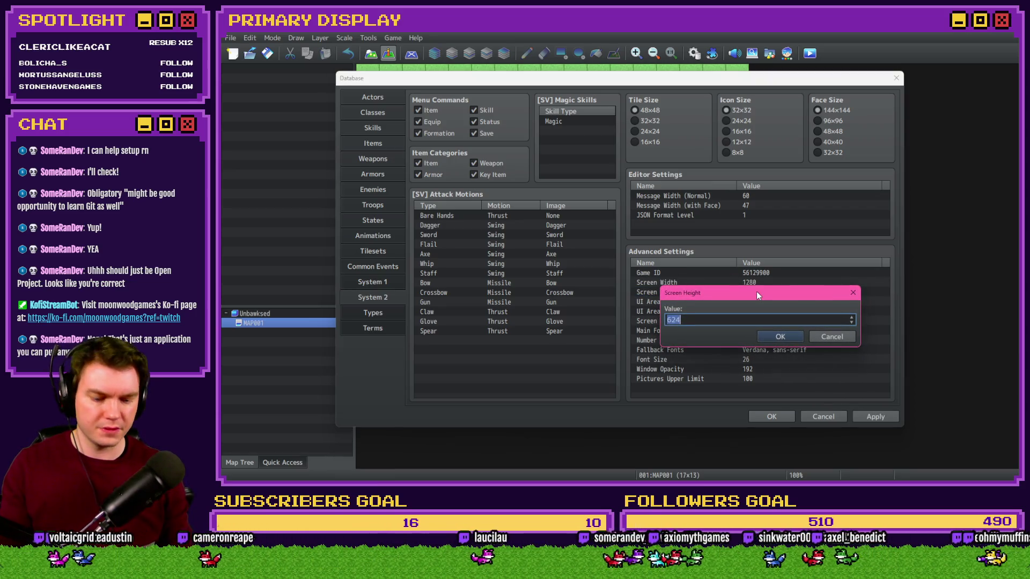
type("720")
key("Return")
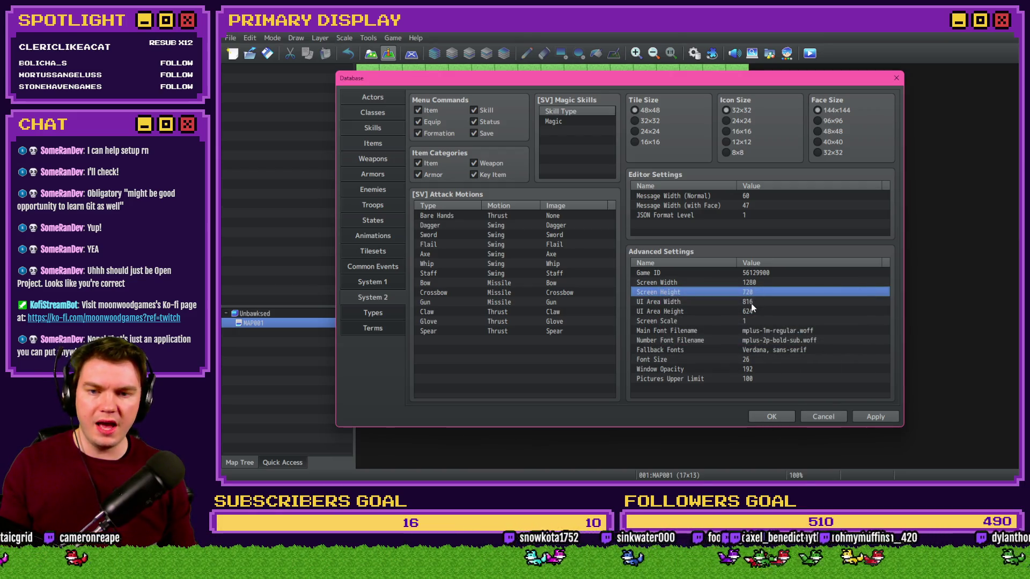
Set the UI Area Width to 1280 and UI Area Height to 720.
double_click(753, 302)
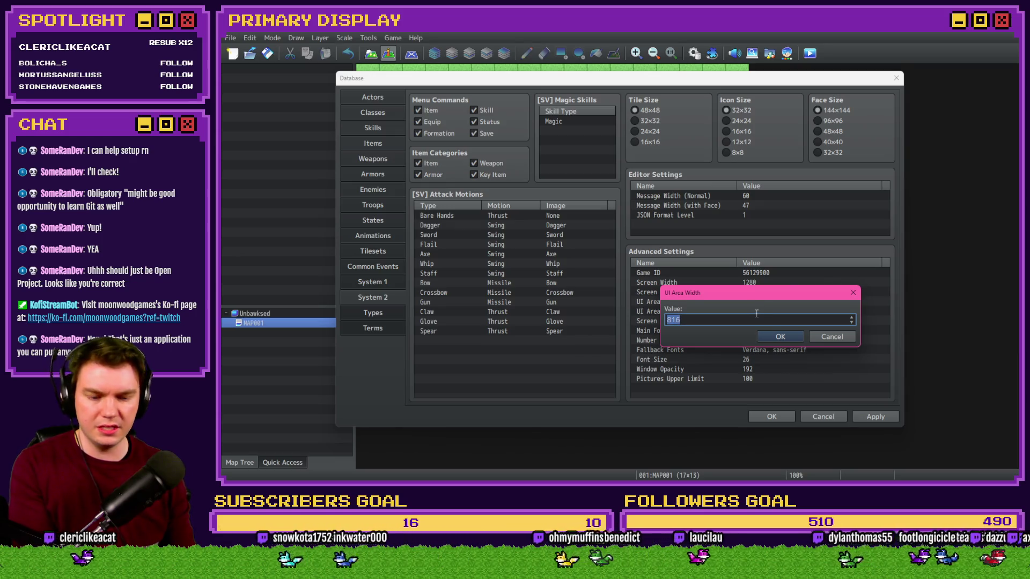
type("1280")
key("Return")
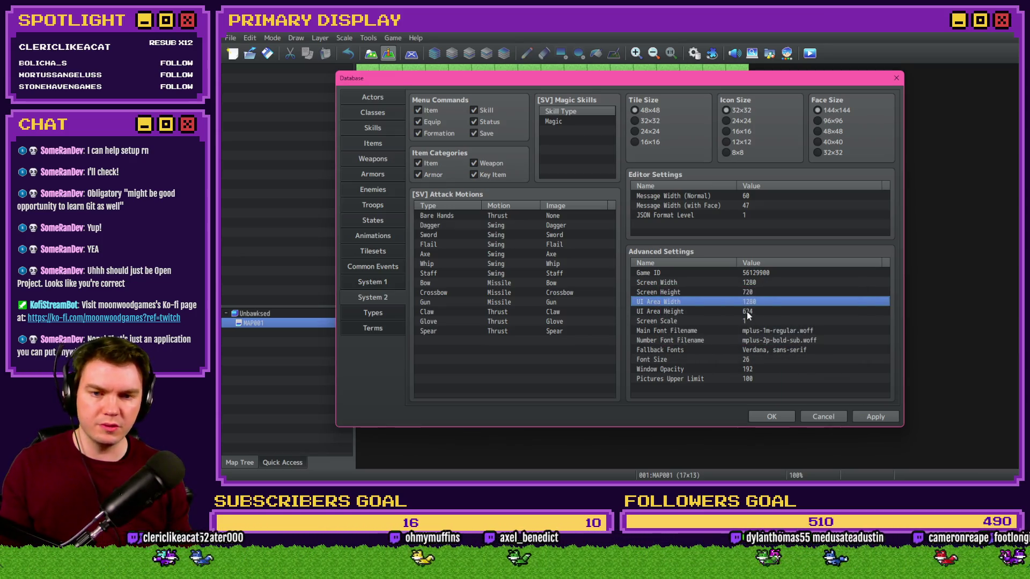
double_click(747, 311)
type("720")
key("Return")
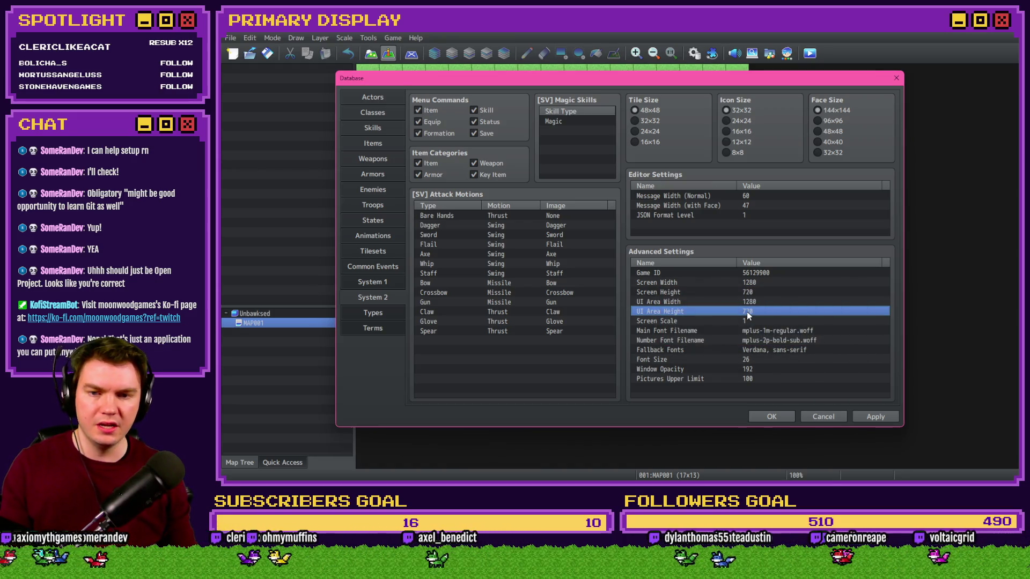
Raise the Pictures Upper Limit to 200 and apply the system settings.
left_click(752, 320)
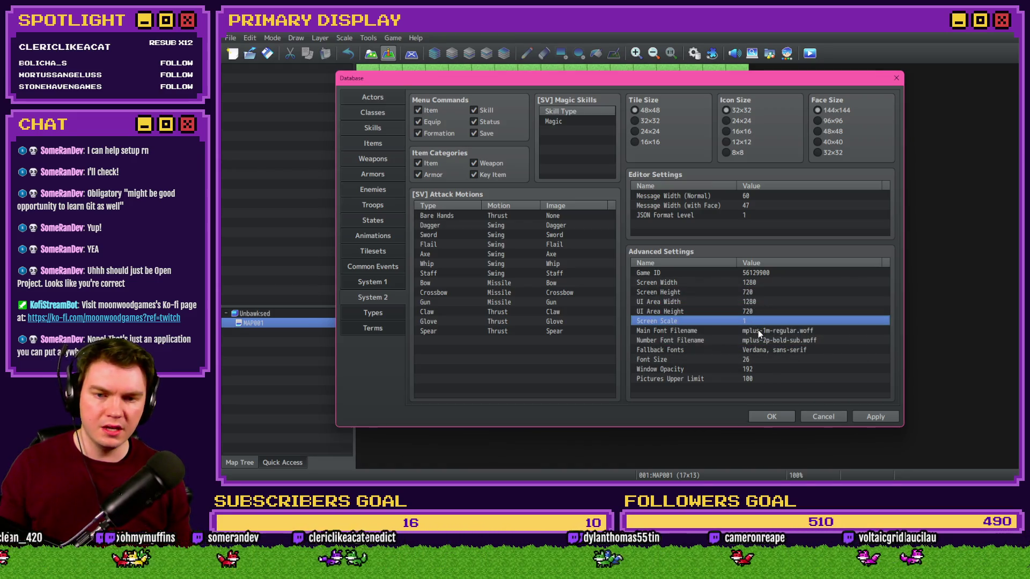
double_click(758, 377)
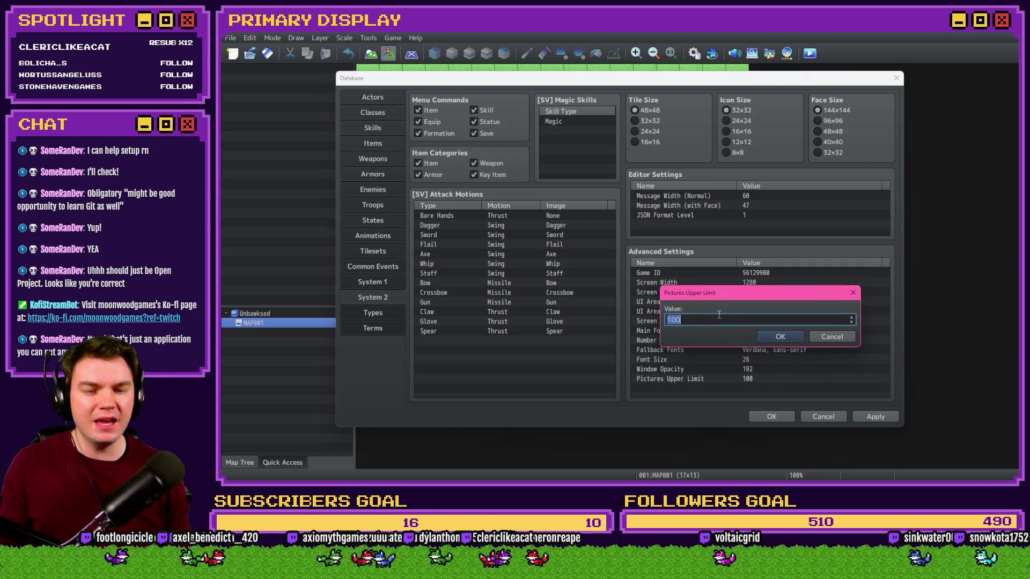
type("200")
key("Return")
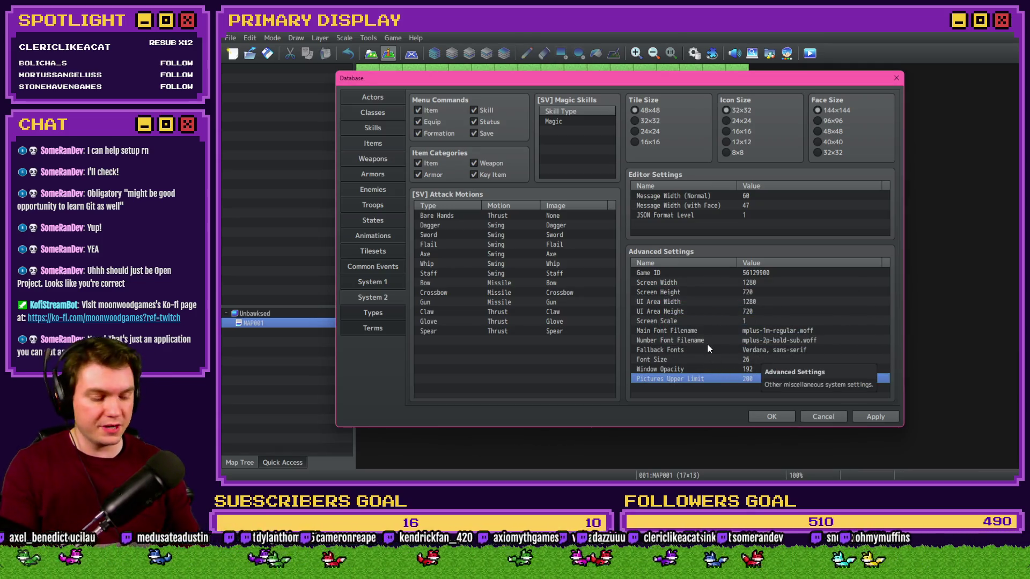
left_click(870, 416)
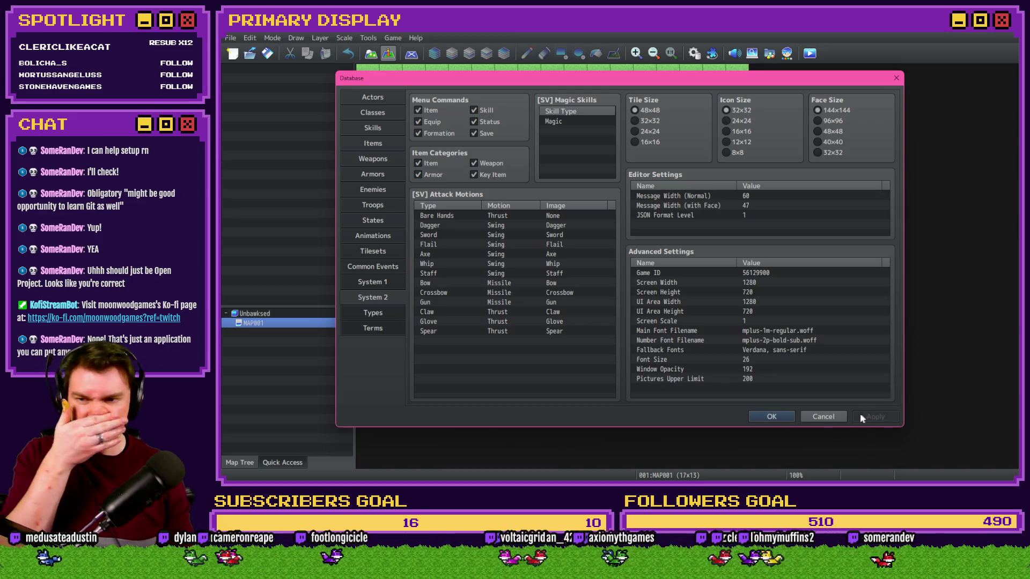
Save and playtest the game fullscreen, start a New Game to view the HUD, then close it.
left_click(772, 416)
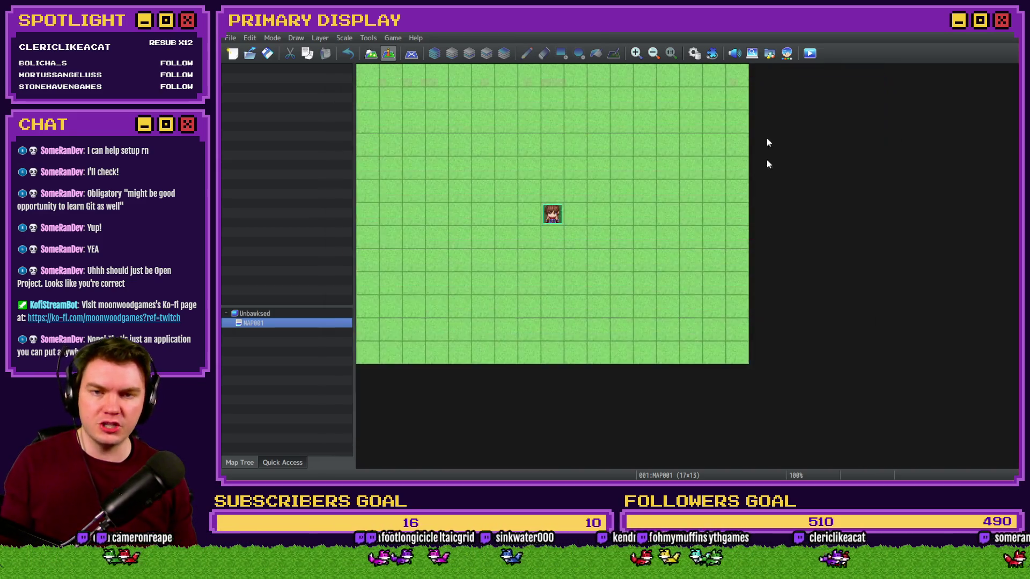
left_click(809, 53)
left_click(598, 267)
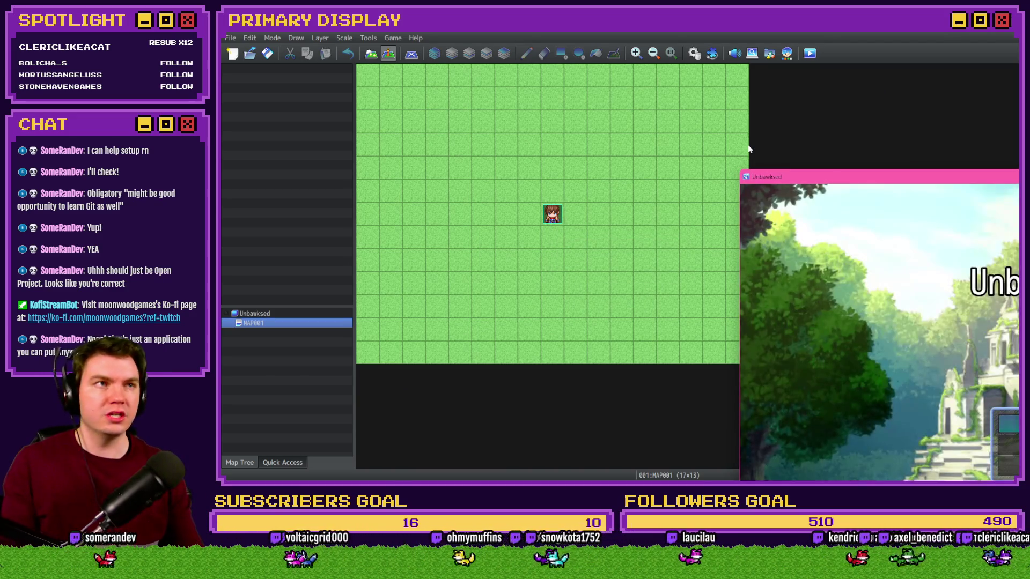
left_click_drag(861, 178, 491, 83)
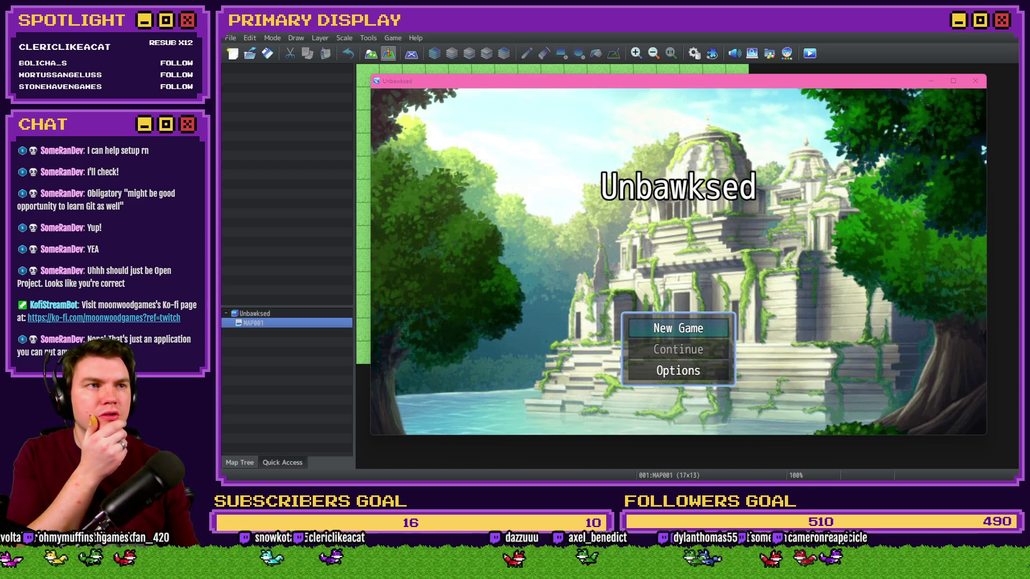
key("super+Up")
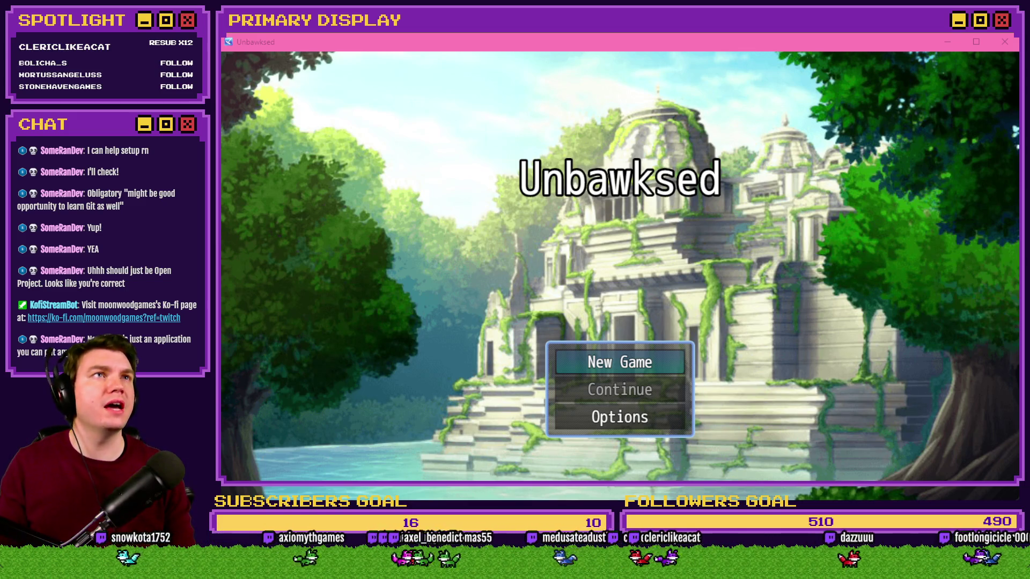
key("F4")
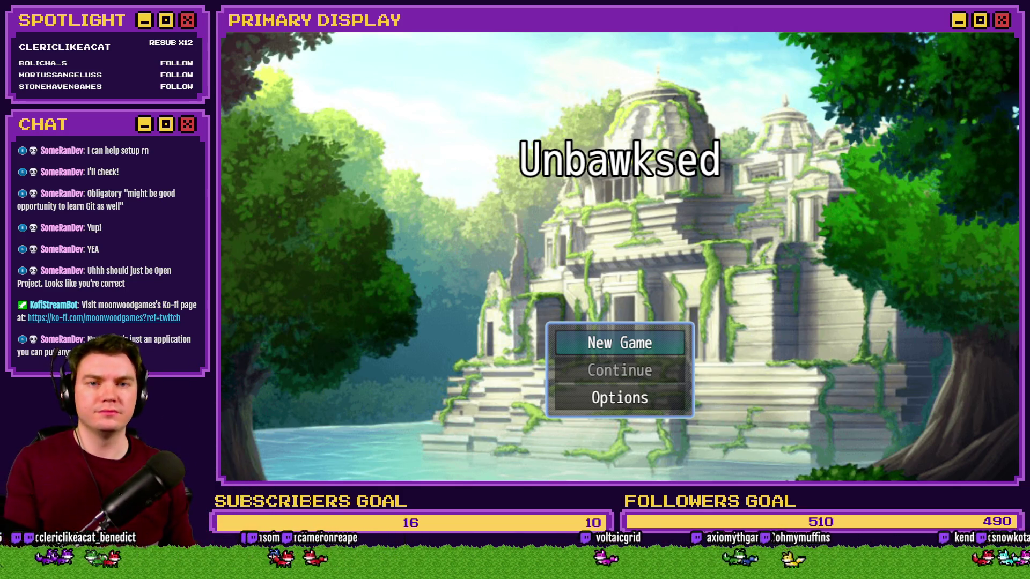
key("Return")
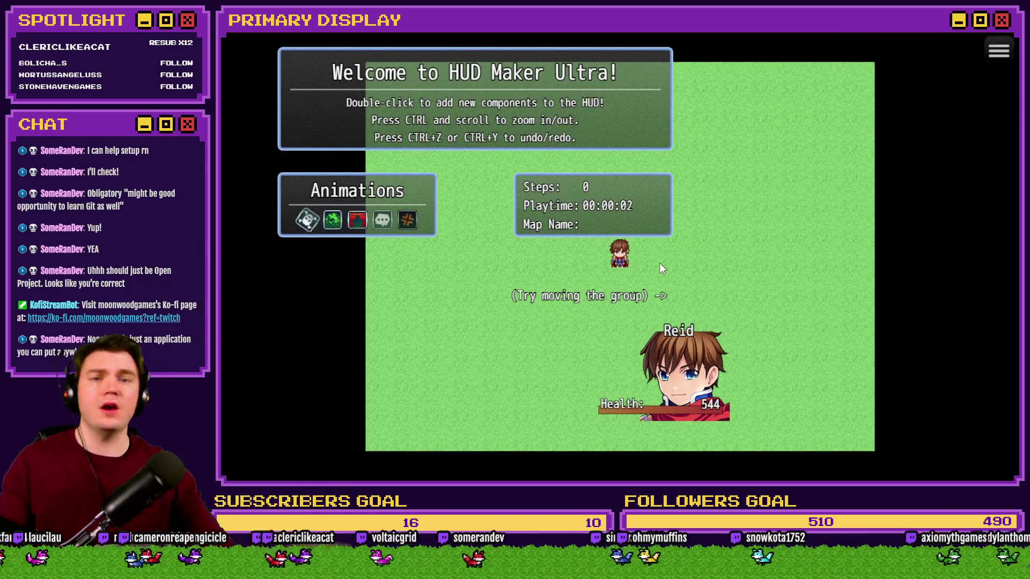
key("alt+F4")
Resize MAP001 to 27×15 tiles (1280/48 wide), then pick the Rectangle tool in Map mode.
double_click(295, 323)
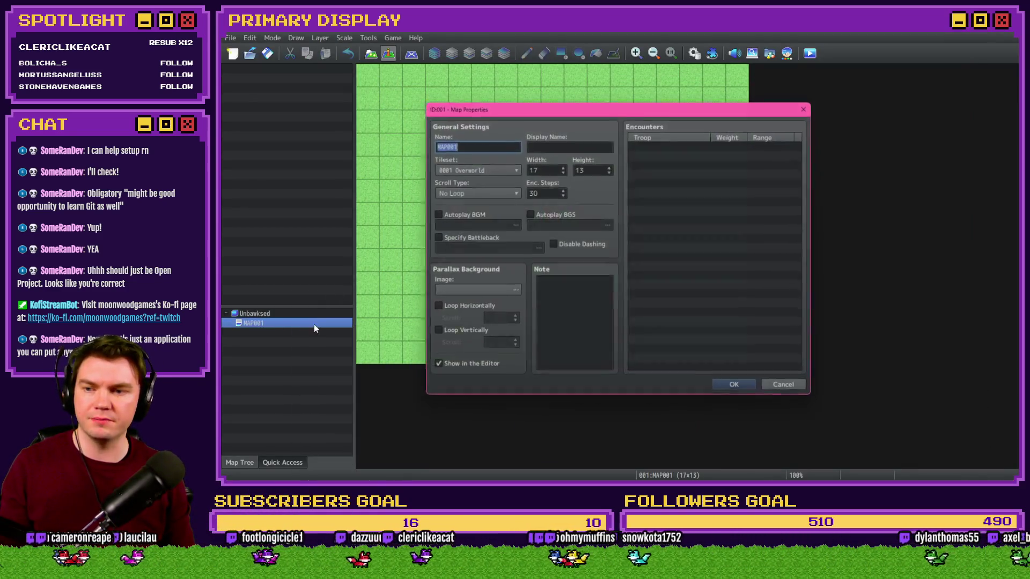
double_click(547, 171)
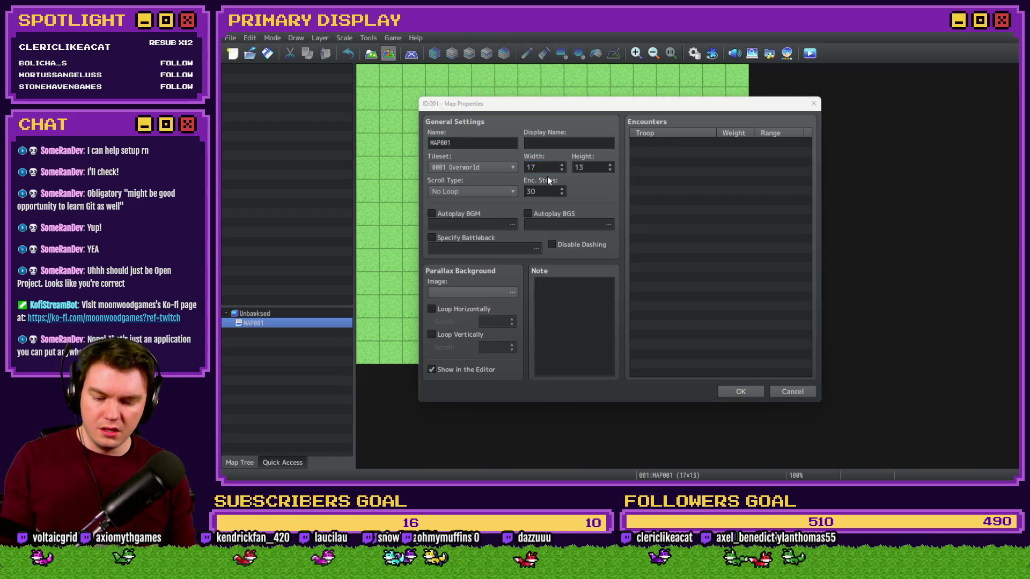
type("1280/")
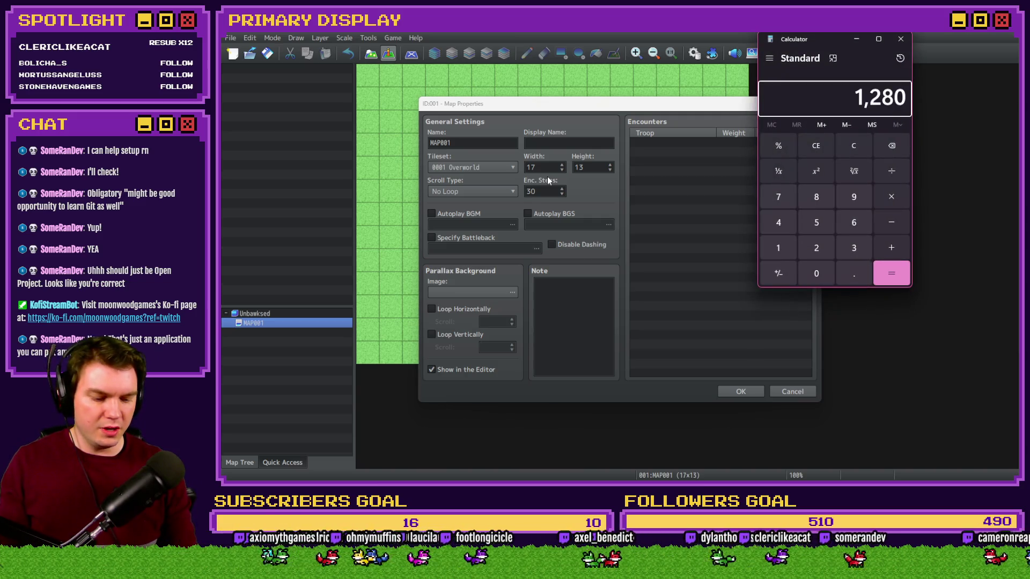
type("48")
key("Return")
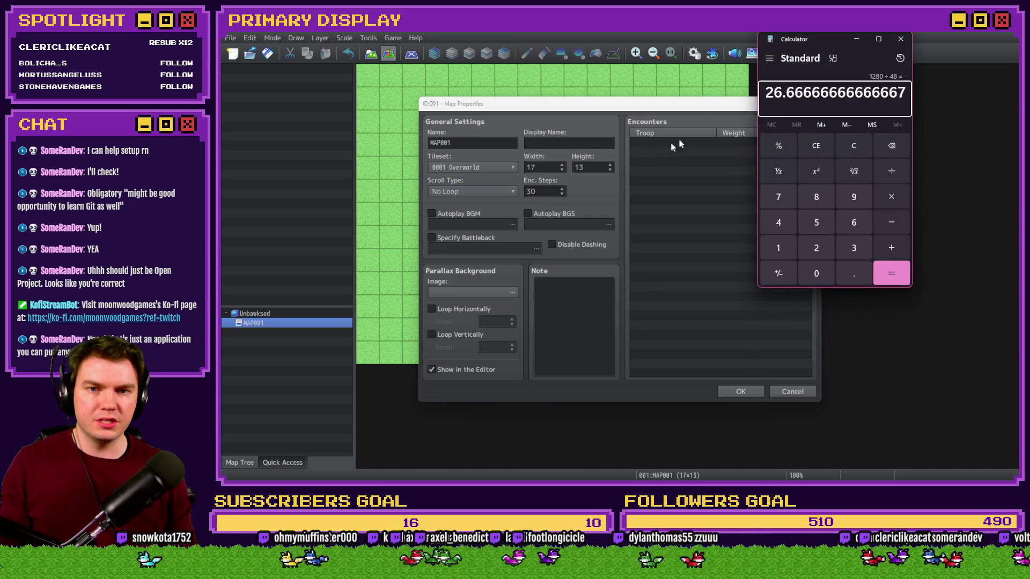
key("alt+Tab")
type("27")
key("Tab")
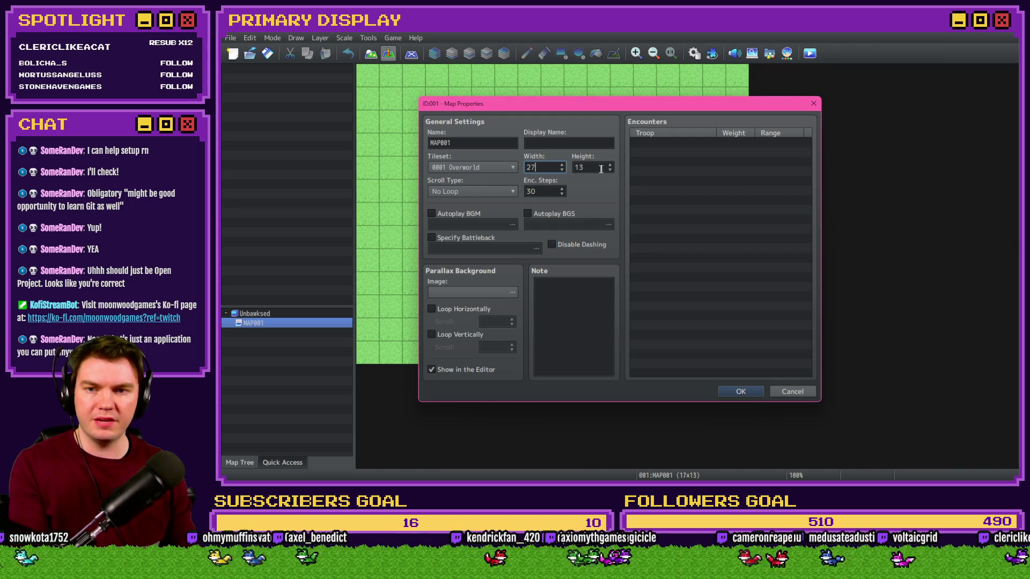
type("15")
key("Return")
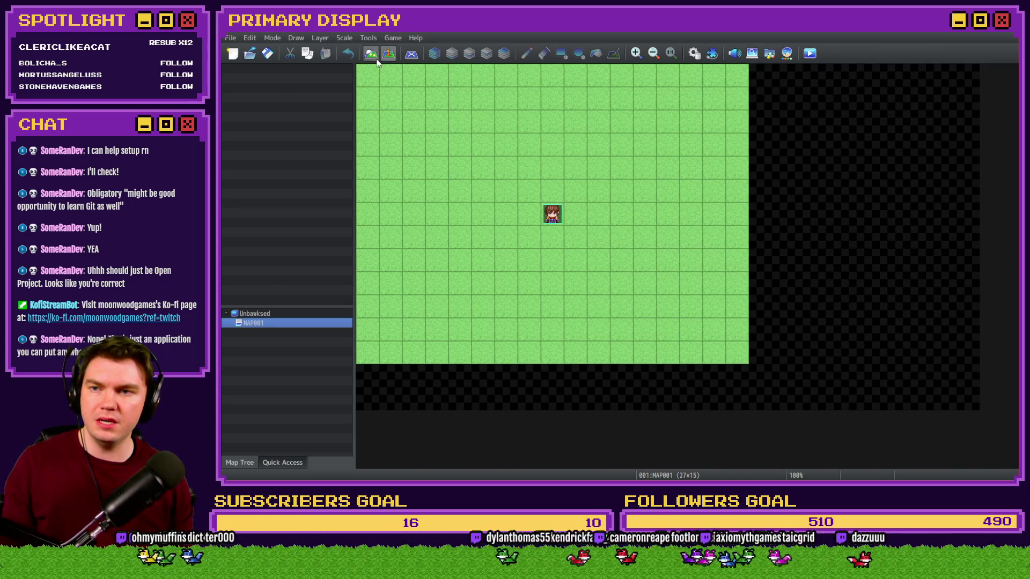
left_click(370, 53)
left_click(561, 53)
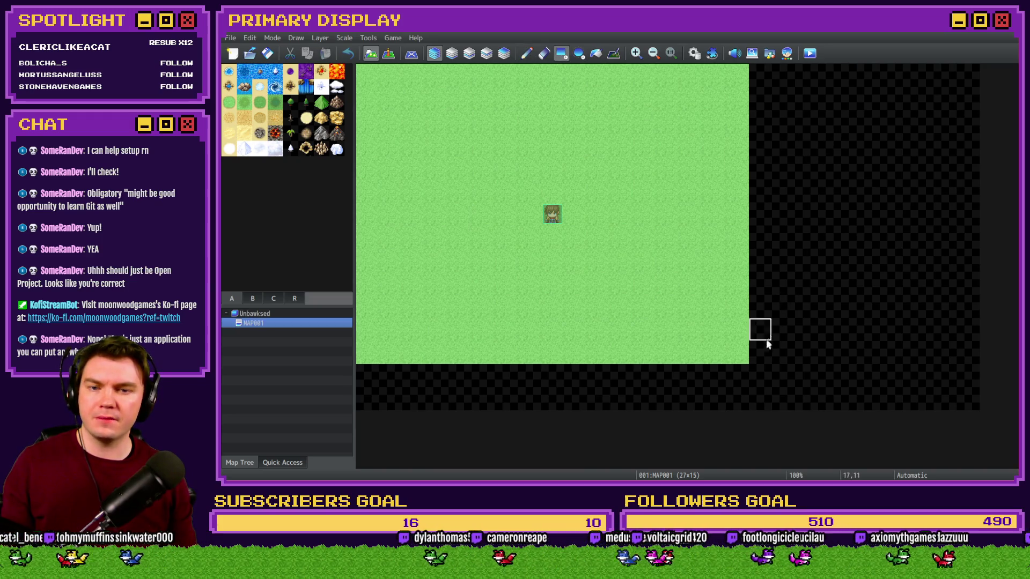
Fill the whole map with the blank tile and make the player start transparent.
mouse_move(740, 355)
left_mouse_down()
mouse_move(417, 143)
mouse_move(359, 67)
left_mouse_up()
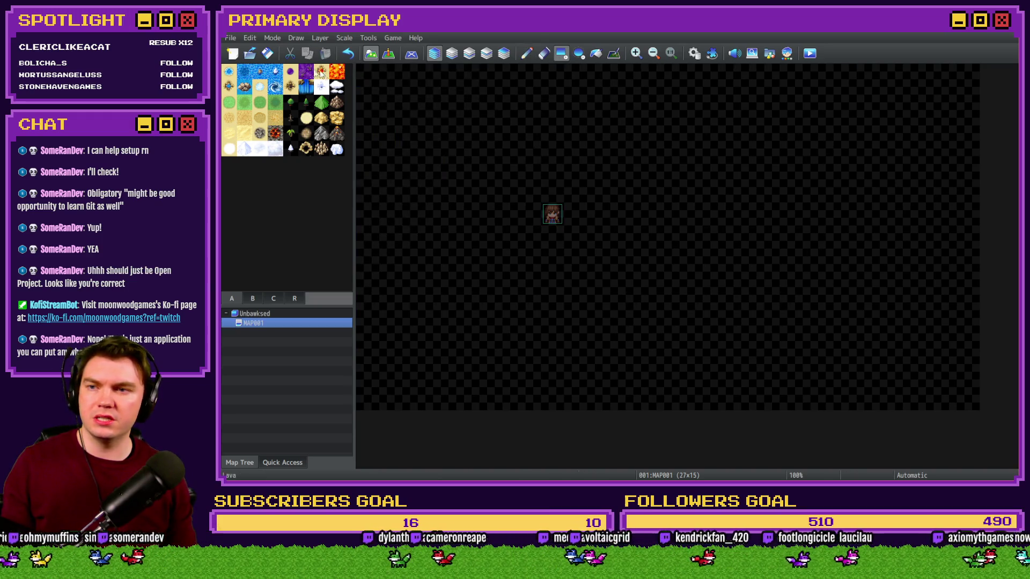
left_click(388, 53)
left_click(694, 53)
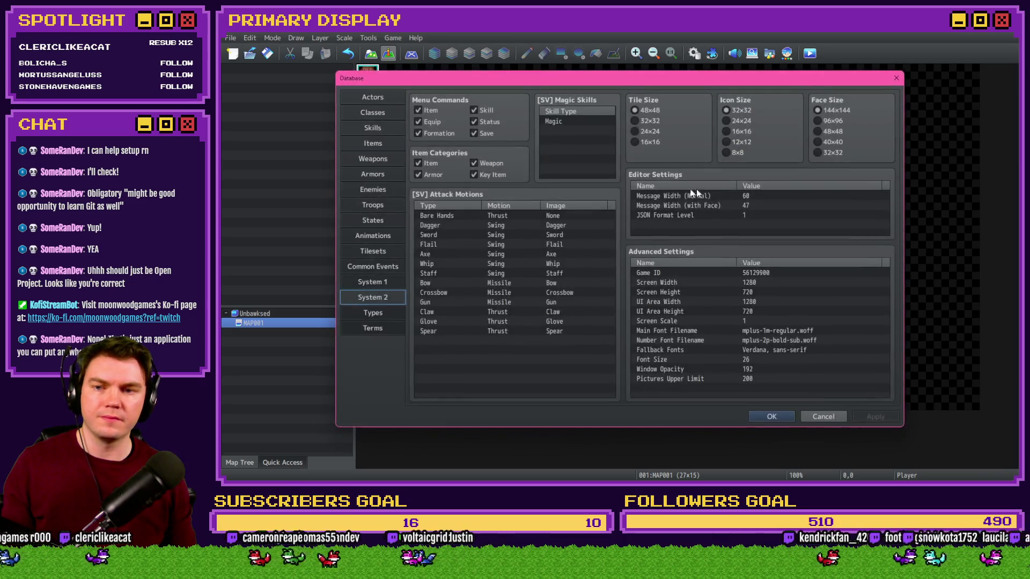
left_click(374, 284)
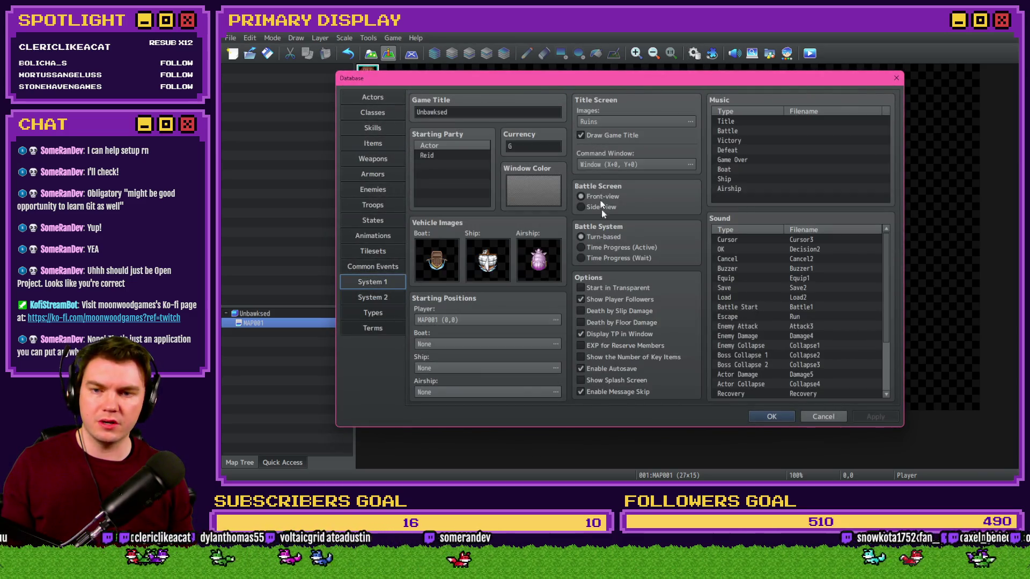
left_click(616, 288)
Set the Actors maximum to 1, apply, and close the Database.
left_click(363, 101)
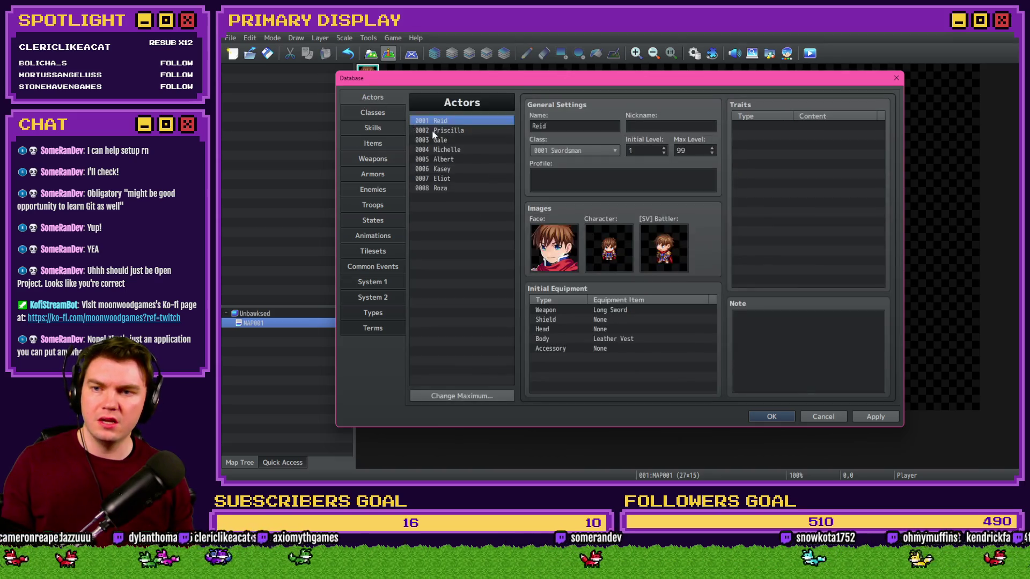
left_click(436, 132)
left_click(458, 396)
type("1")
key("Return")
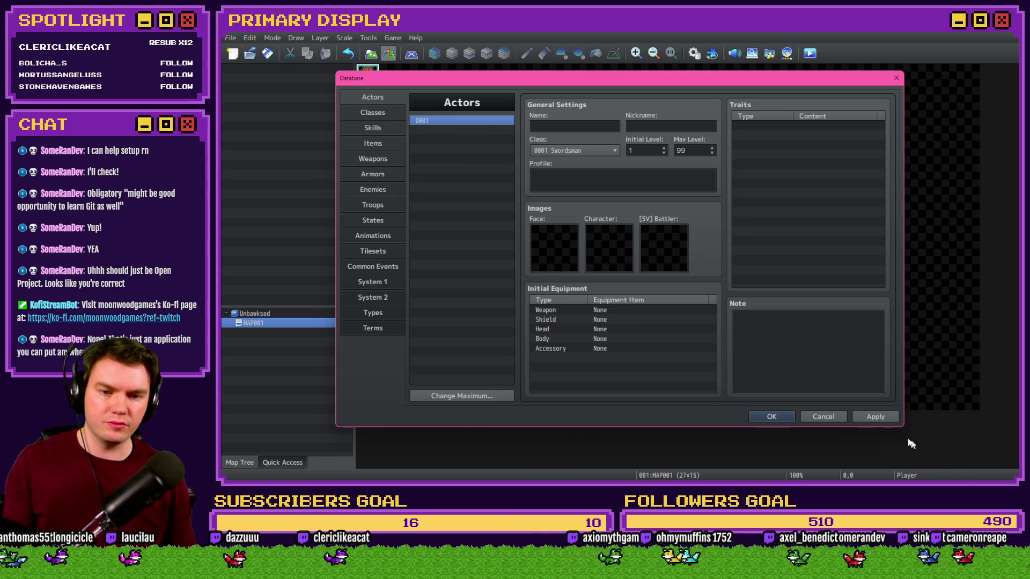
left_click(861, 416)
left_click(358, 284)
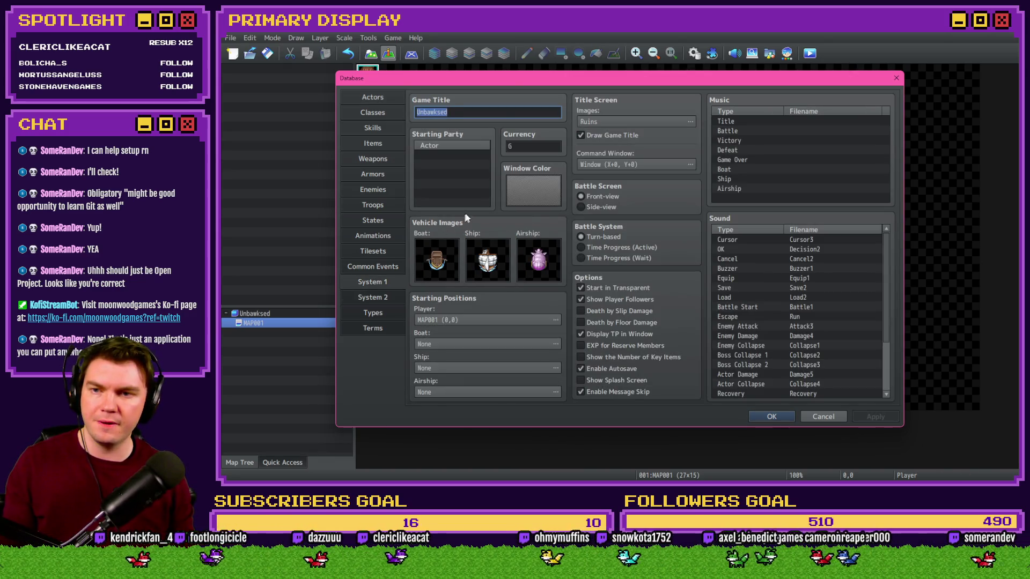
left_click(775, 419)
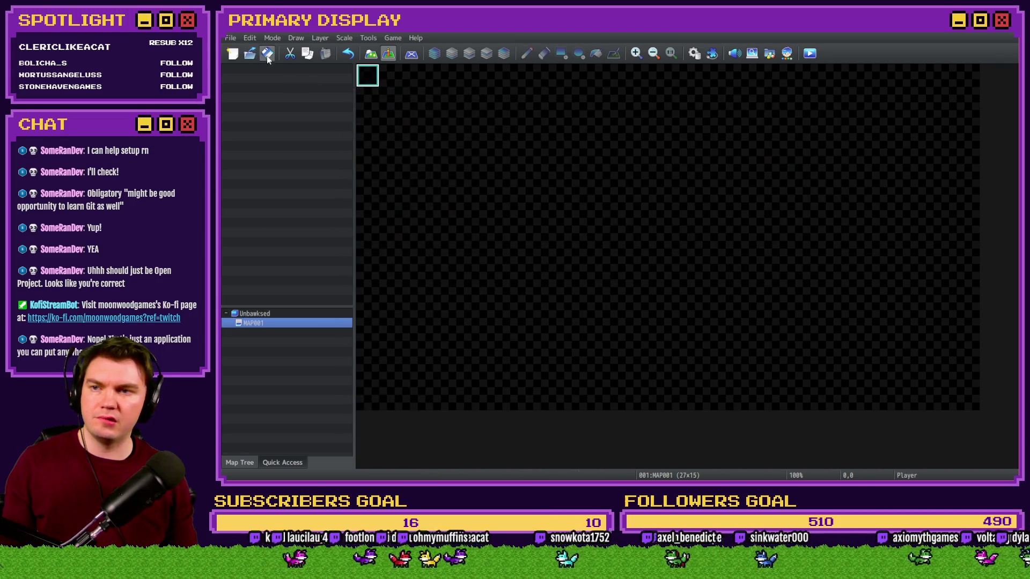
left_click(809, 53)
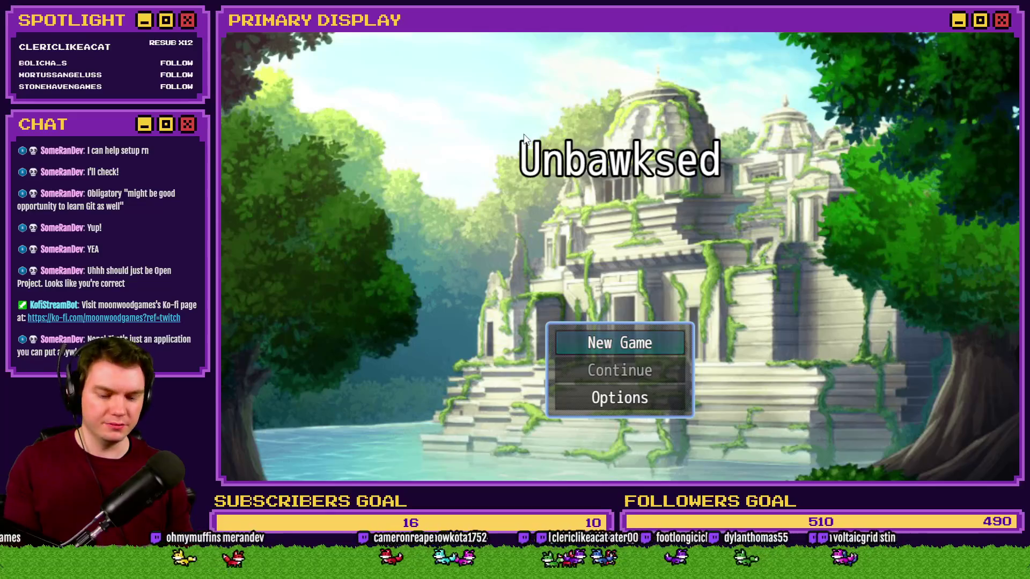
key("Return")
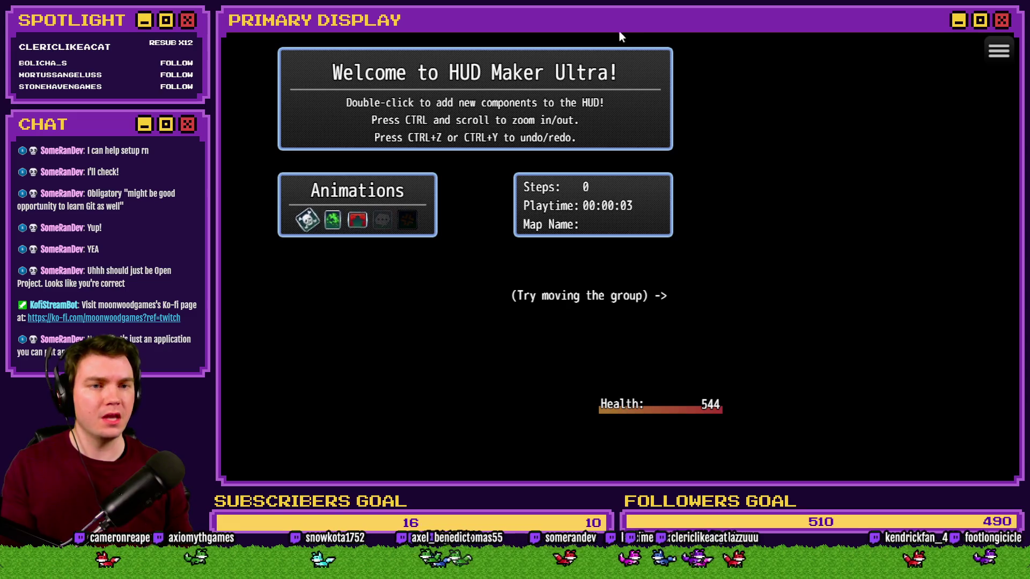
key("alt+F4")
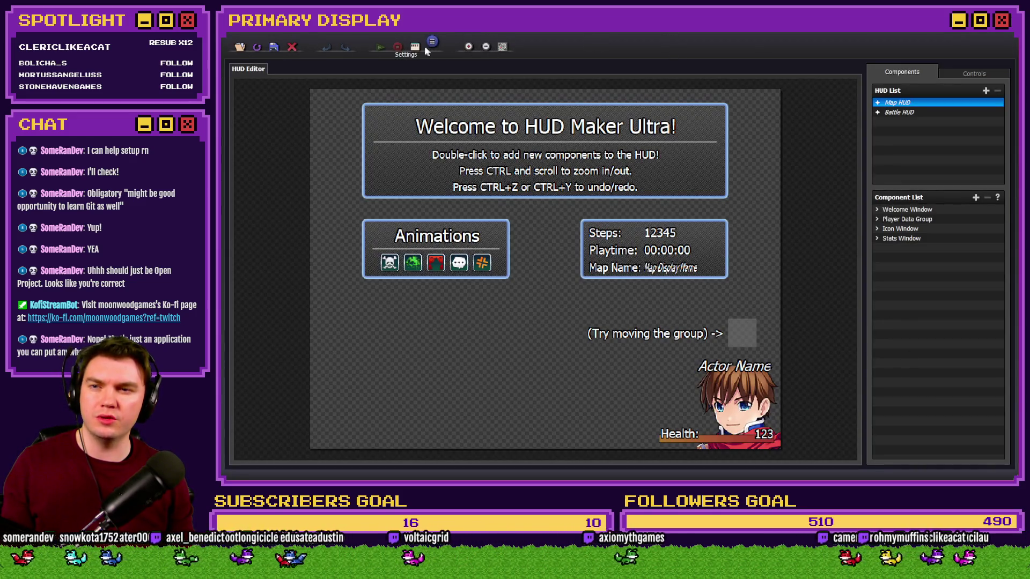
Reload the HUD project from the Project menu.
left_click(240, 46)
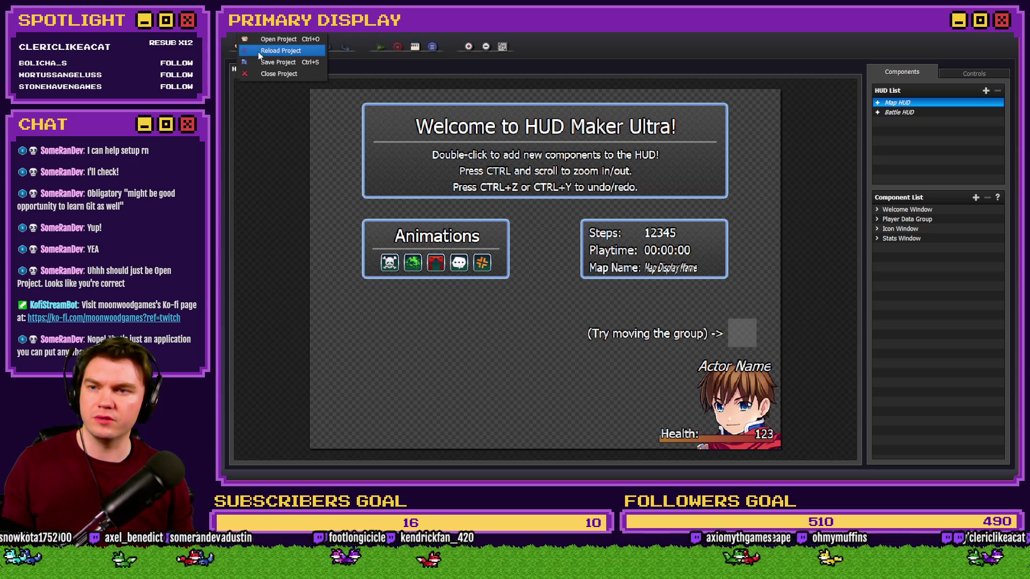
left_click(281, 50)
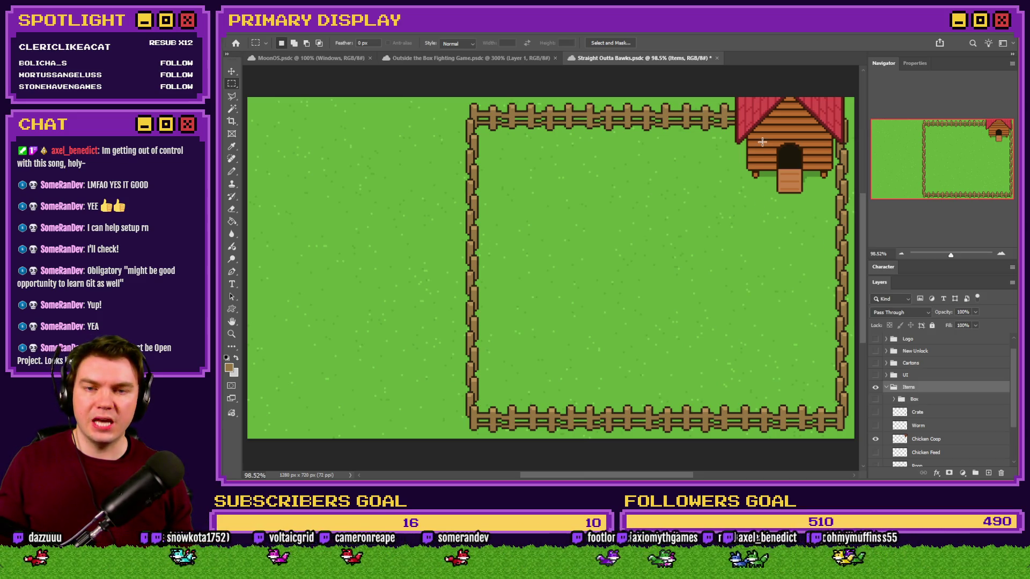
Collapse the Items layer group and save Straight Outta Bawks as a PNG with default options.
scroll(762, 142, "up", 2)
scroll(772, 199, "up", 5)
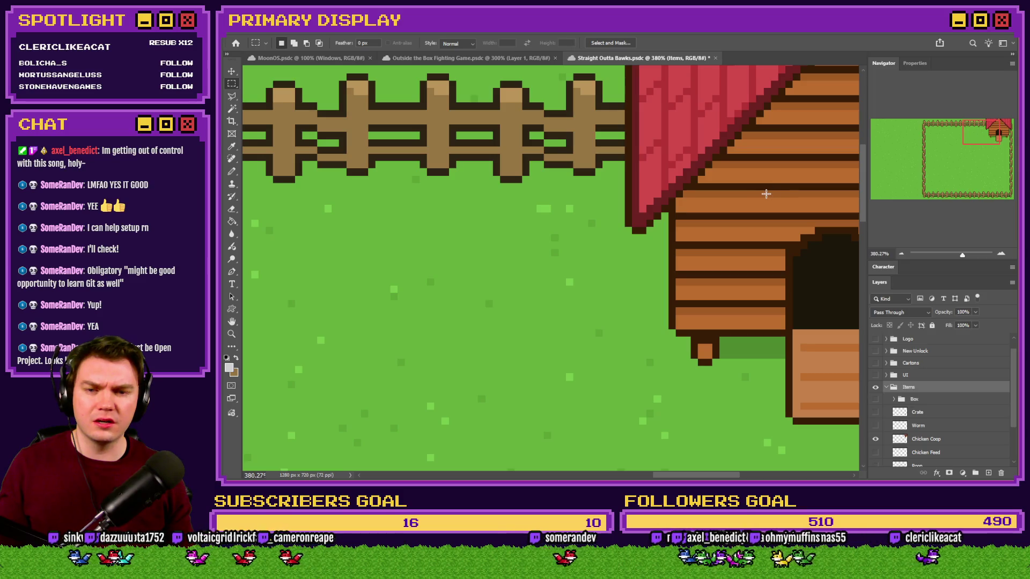
left_click(885, 386)
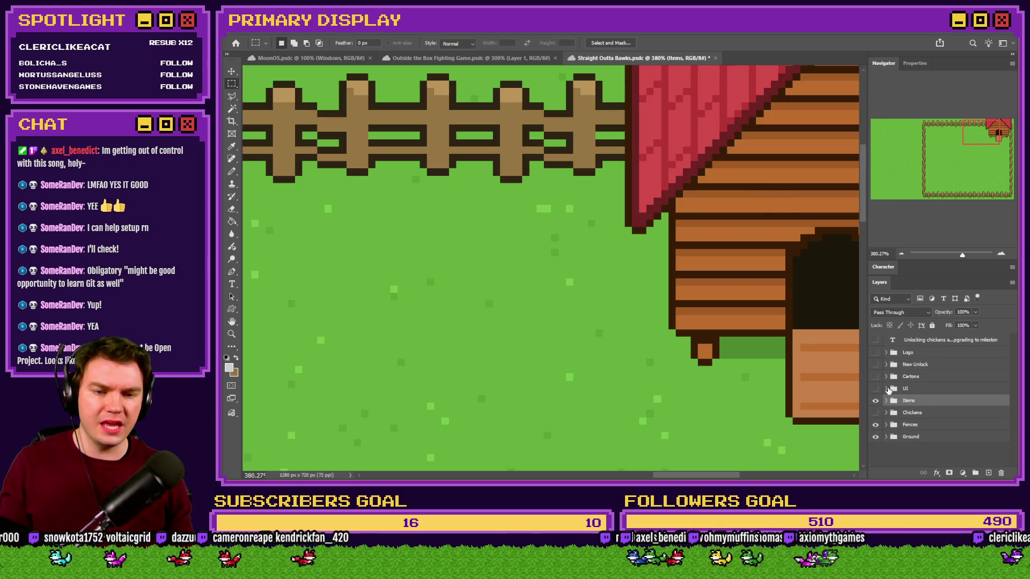
scroll(742, 299, "down", 7)
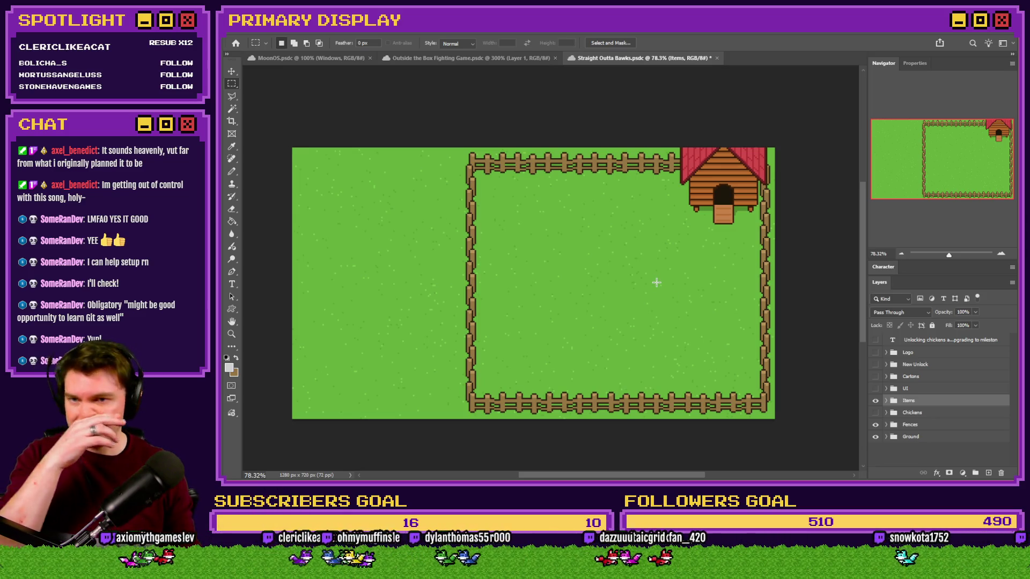
key("ctrl+s")
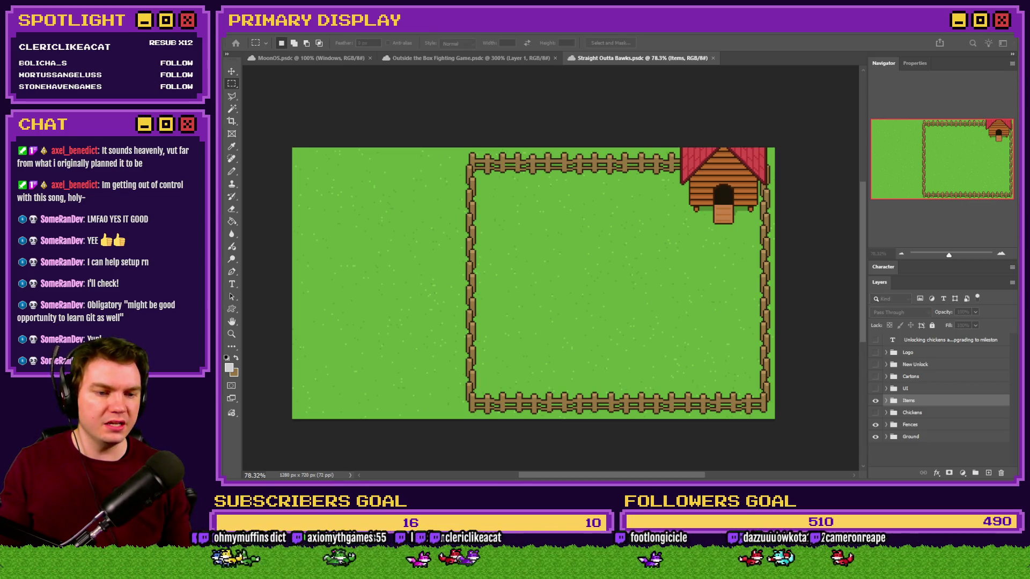
key("Escape")
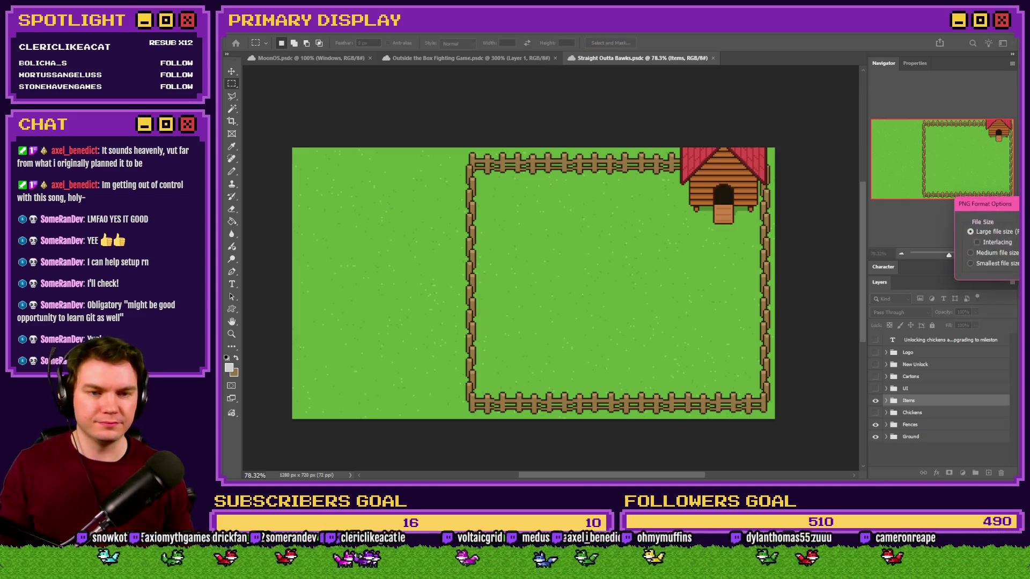
left_click(853, 436)
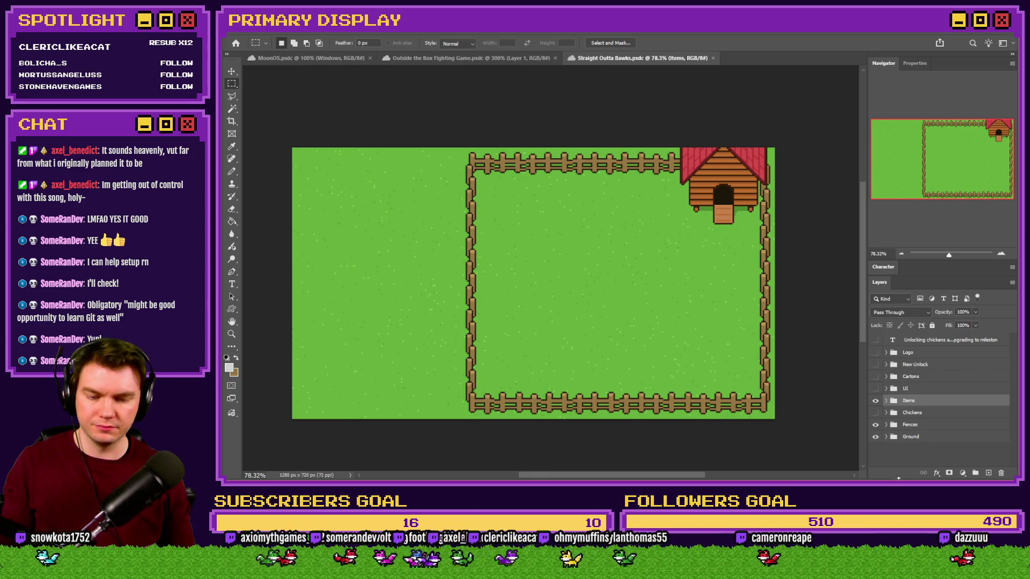
key("alt+Tab")
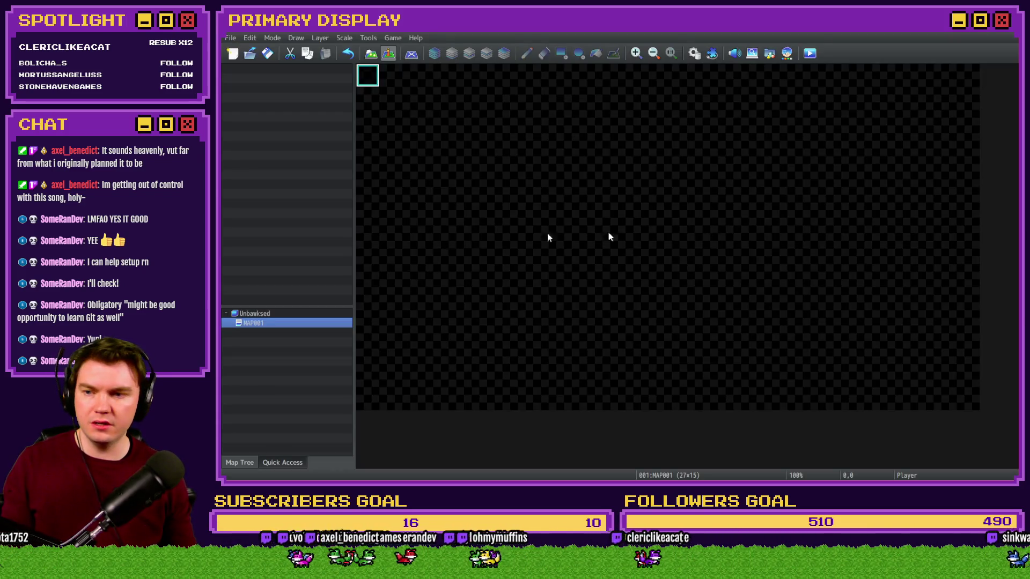
Set MAP001's parallax background to the Coop image so the fenced farm shows on the map.
double_click(271, 325)
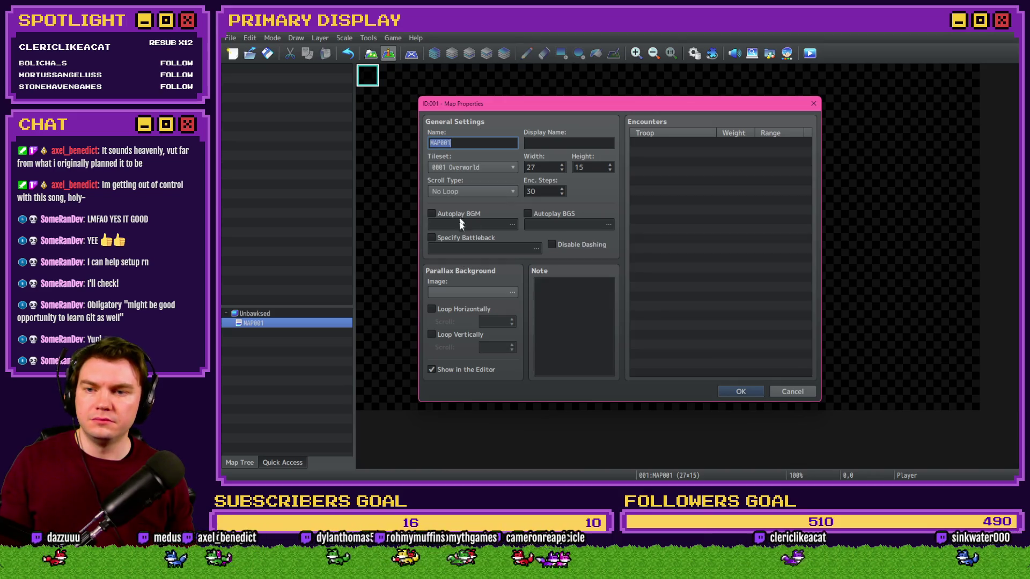
left_click(461, 294)
left_click(478, 166)
left_click(479, 176)
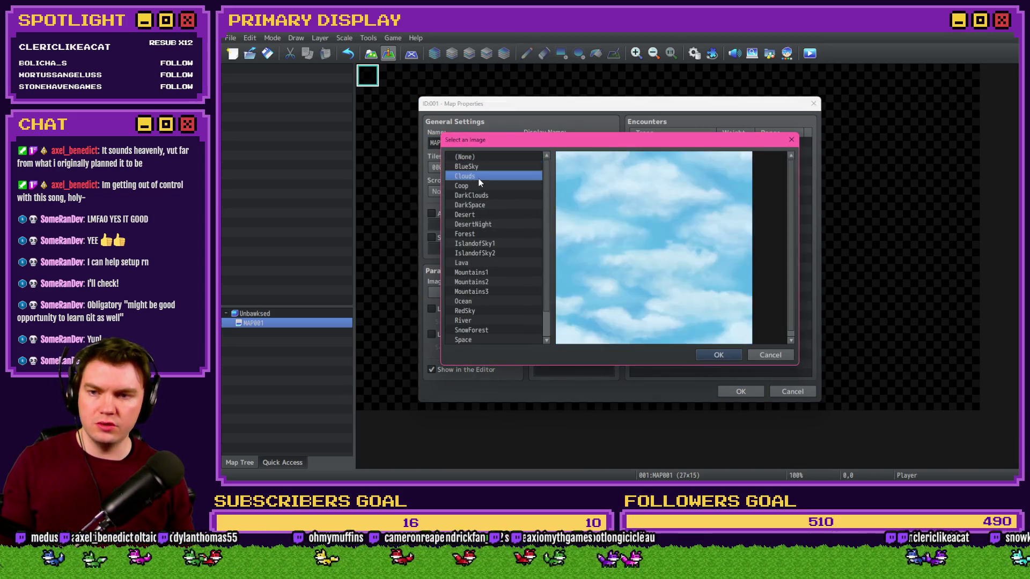
left_click(478, 186)
left_click(700, 354)
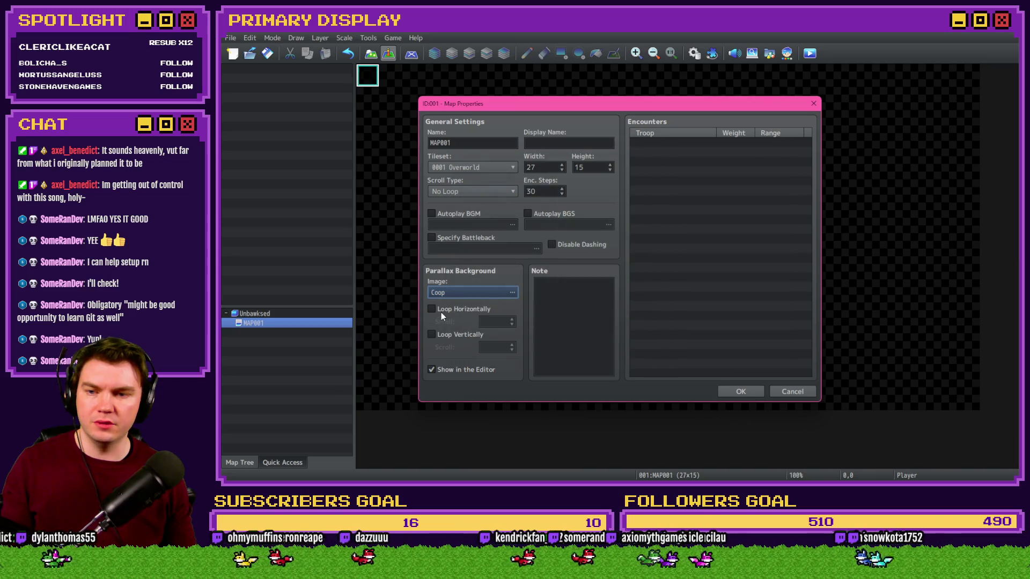
left_click(719, 391)
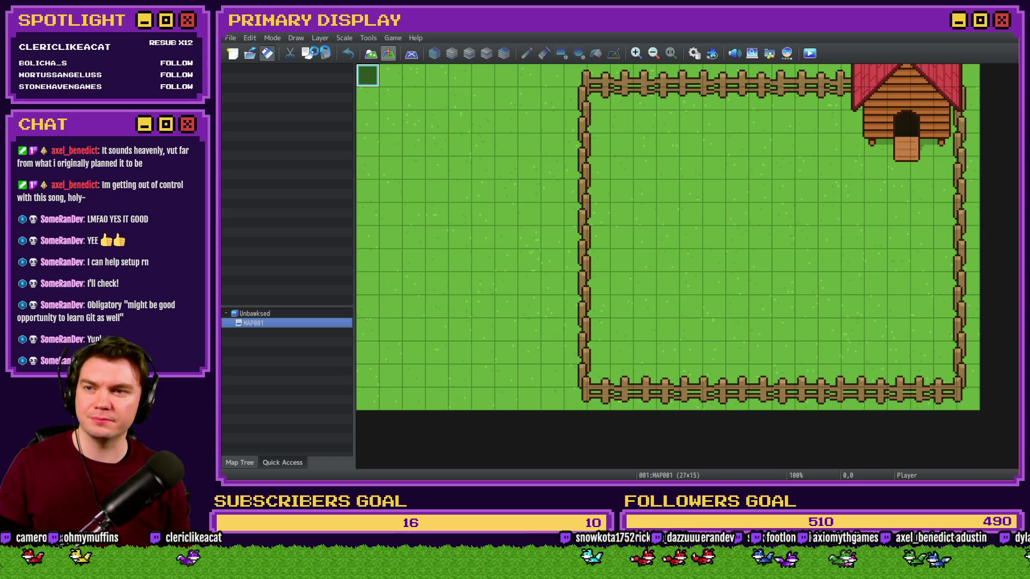
left_click(375, 54)
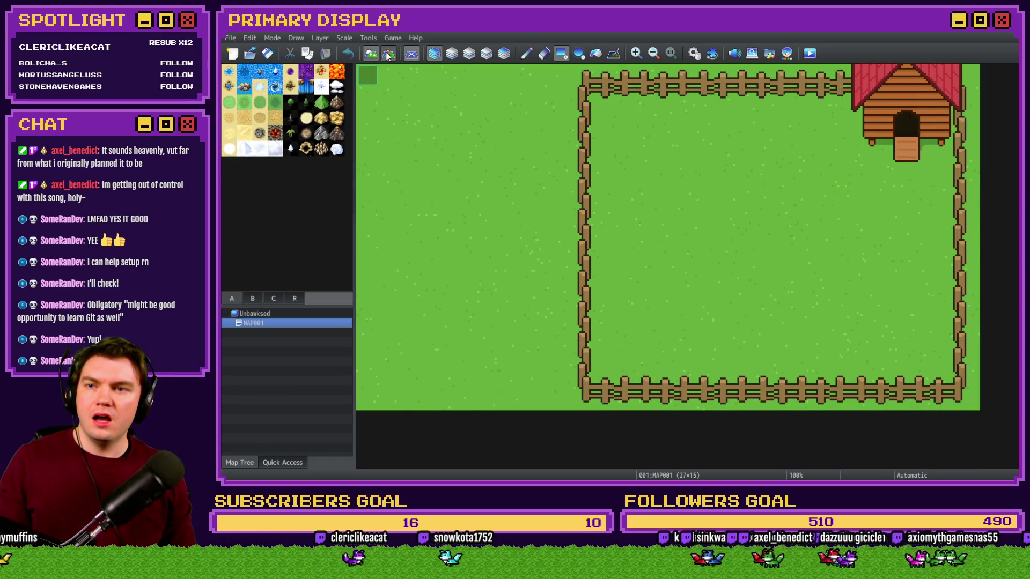
left_click(388, 53)
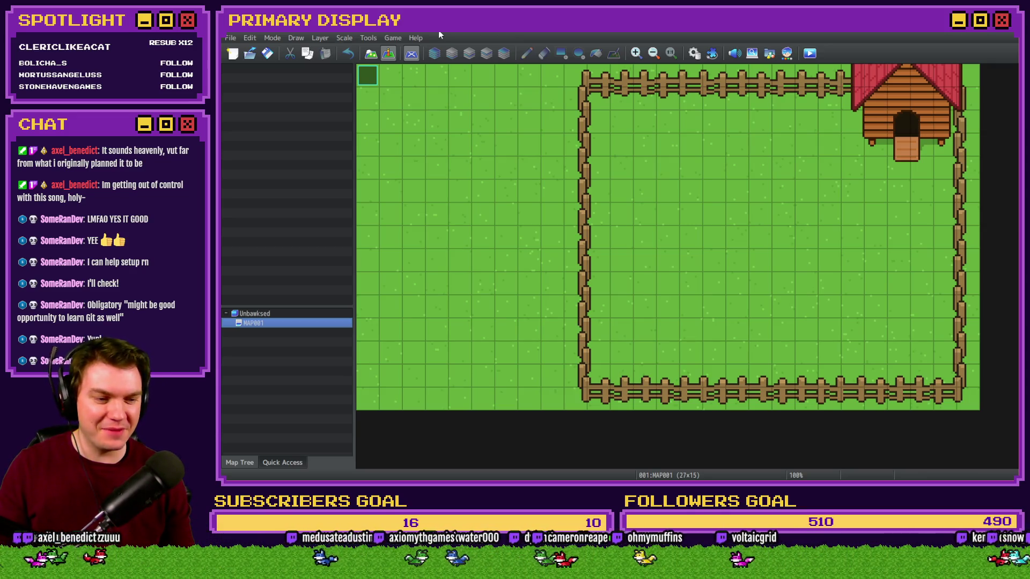
key("alt+Tab")
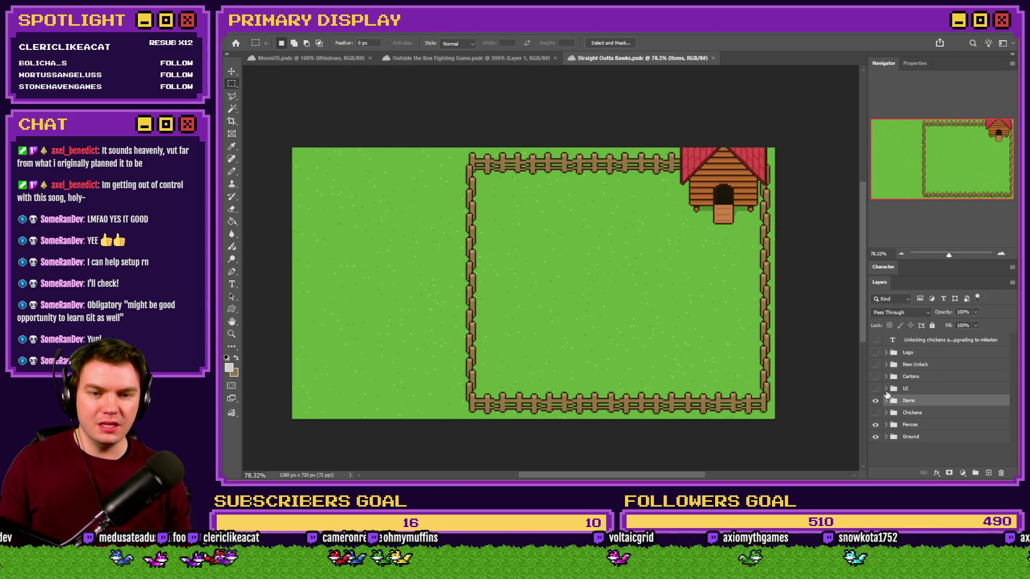
Expand the Items and Box groups, make Box visible, and fit the farm scene in view.
left_click(876, 388)
left_click(876, 390)
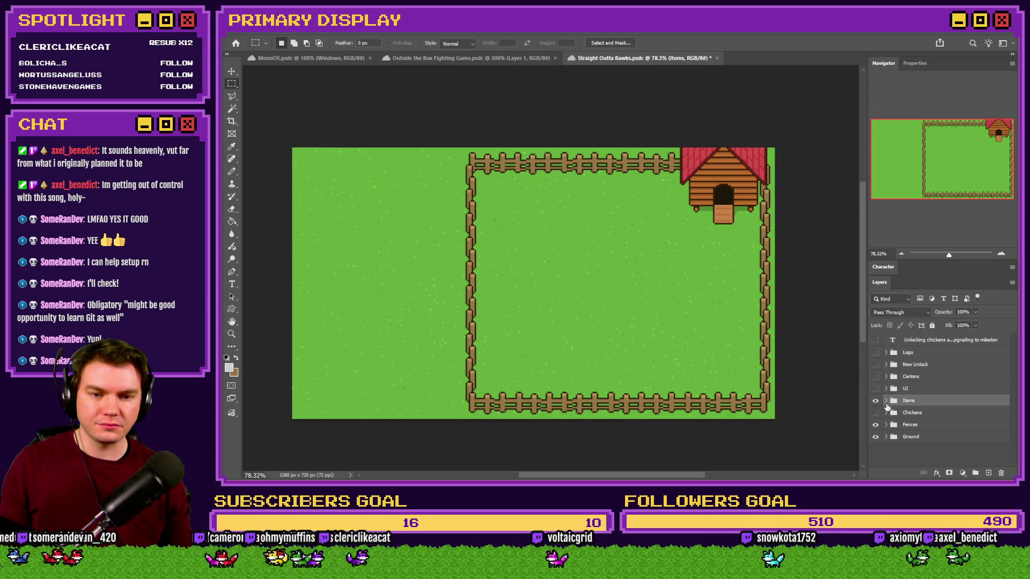
left_click(886, 400)
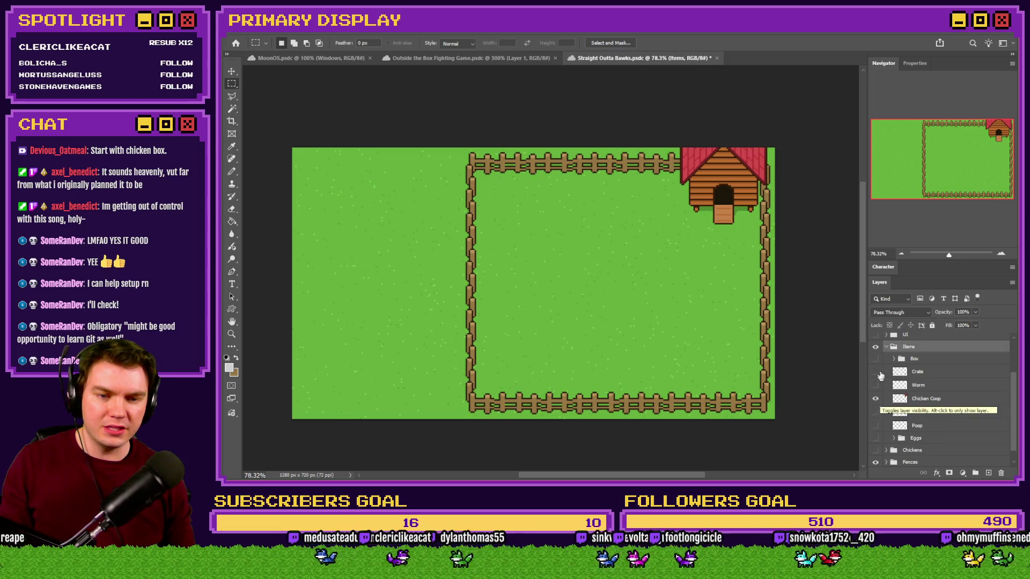
left_click(894, 358)
left_click(875, 359)
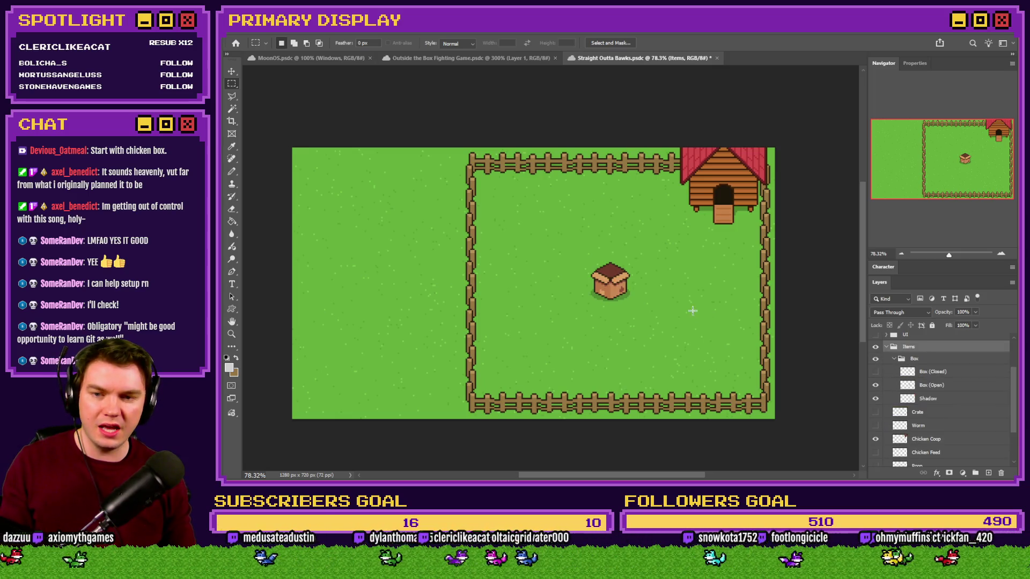
scroll(617, 284, "up", 10)
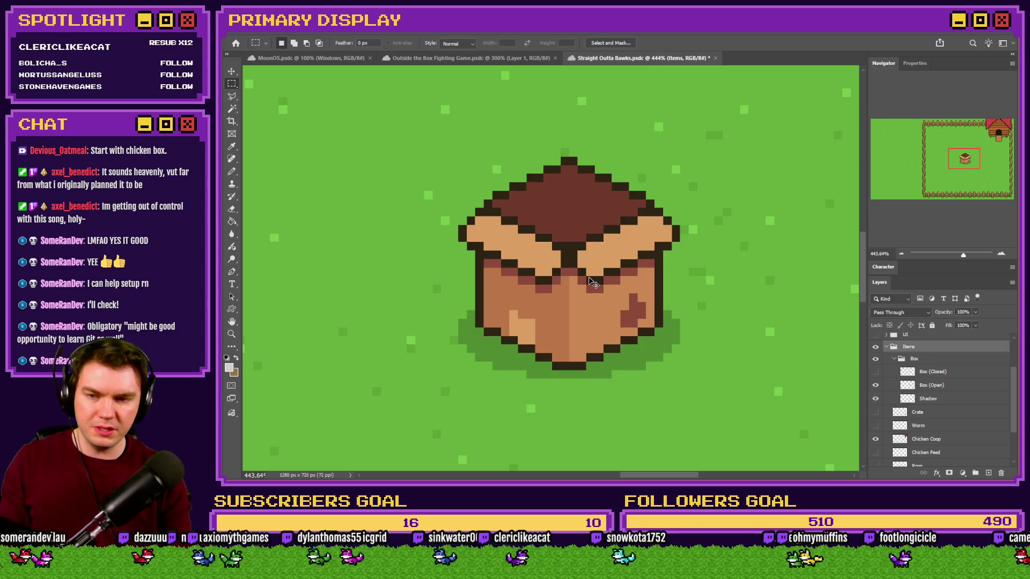
key("ctrl+0")
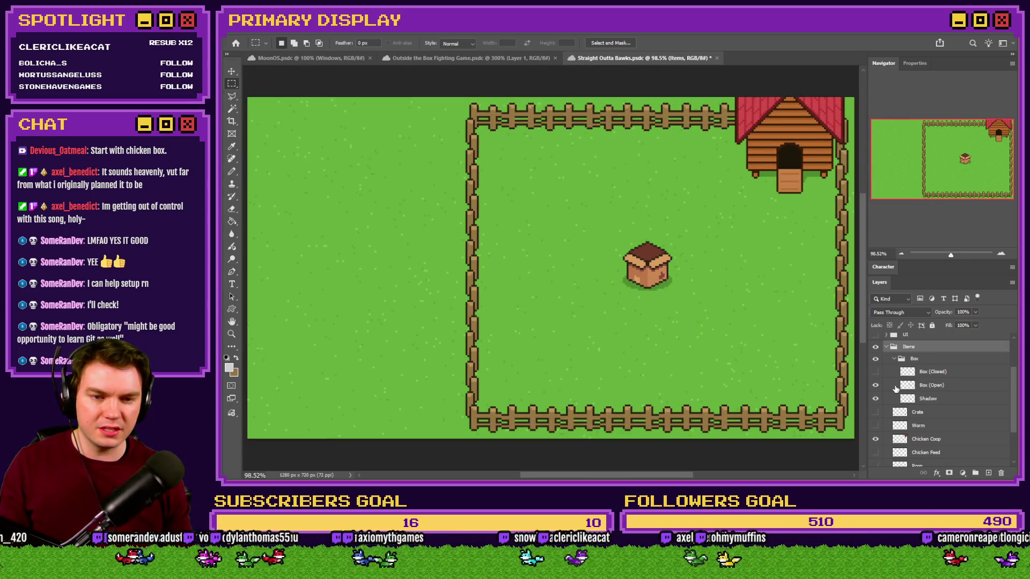
Keep the box's shadow visible and select the Box (Open) layer.
left_click(876, 399)
left_click(878, 400)
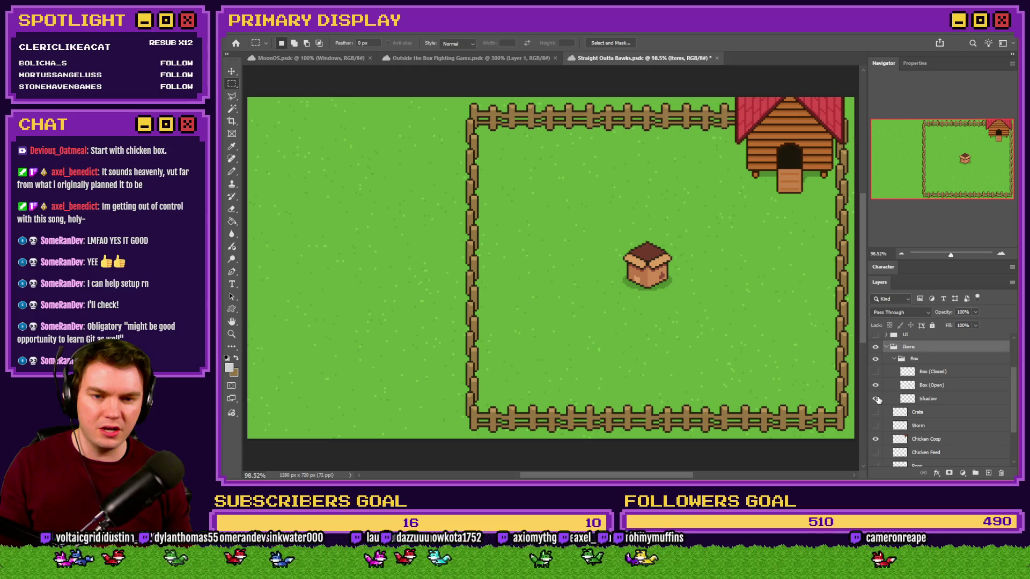
left_click(875, 385)
left_click(875, 385)
left_click(928, 389)
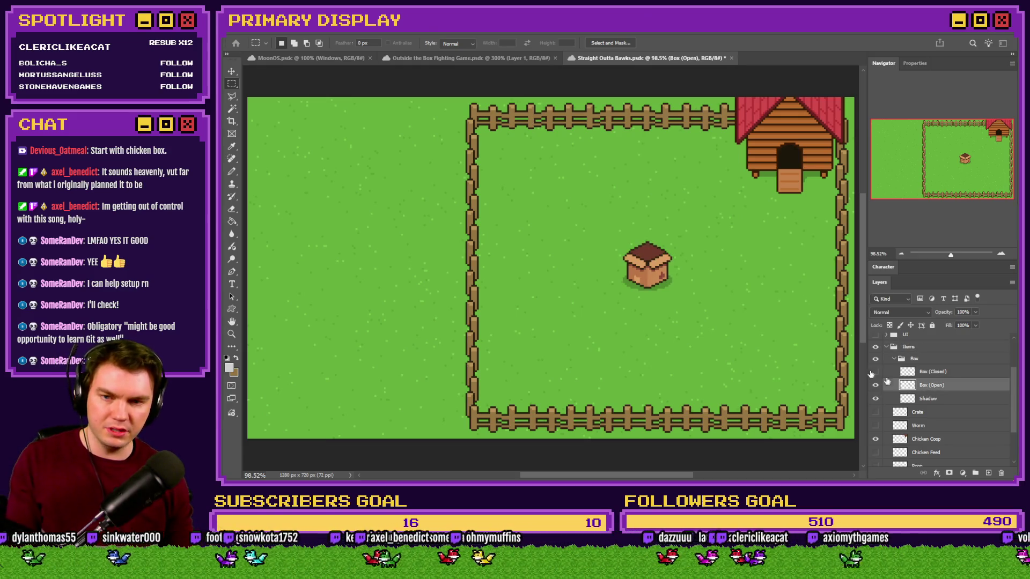
Paste the open box into a new document and delete its white background layer.
key("Return")
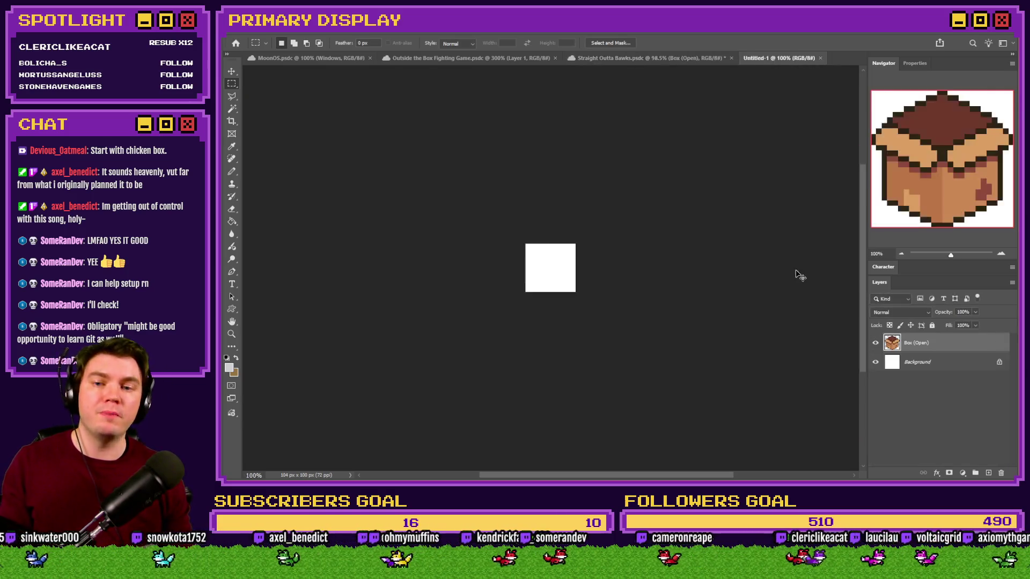
key("ctrl+v")
left_click(978, 362)
key("Delete")
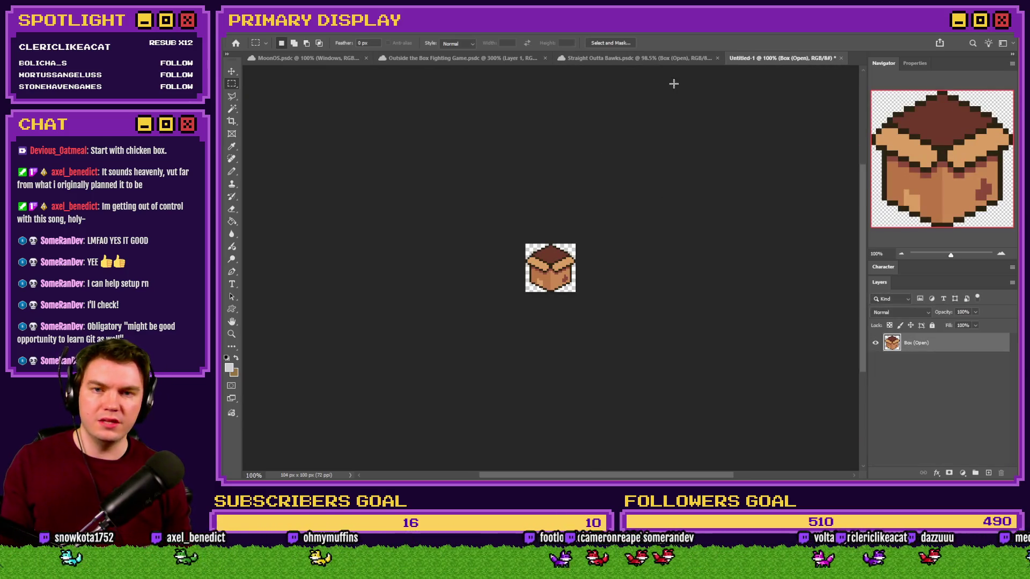
Bring the Box (Closed) layer into the new document and compare it with the open box.
left_click(670, 59)
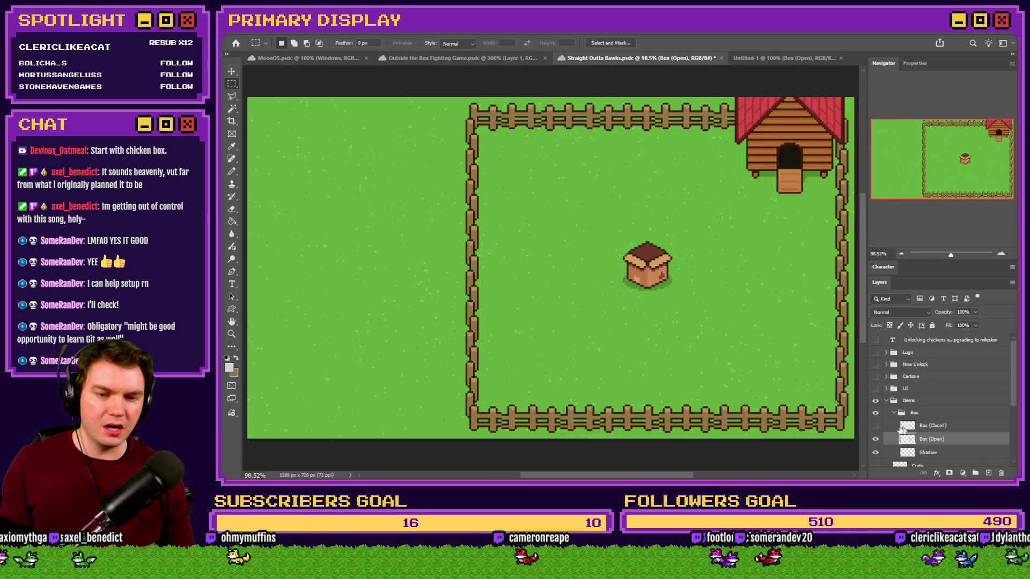
left_click(875, 425)
left_click(920, 427)
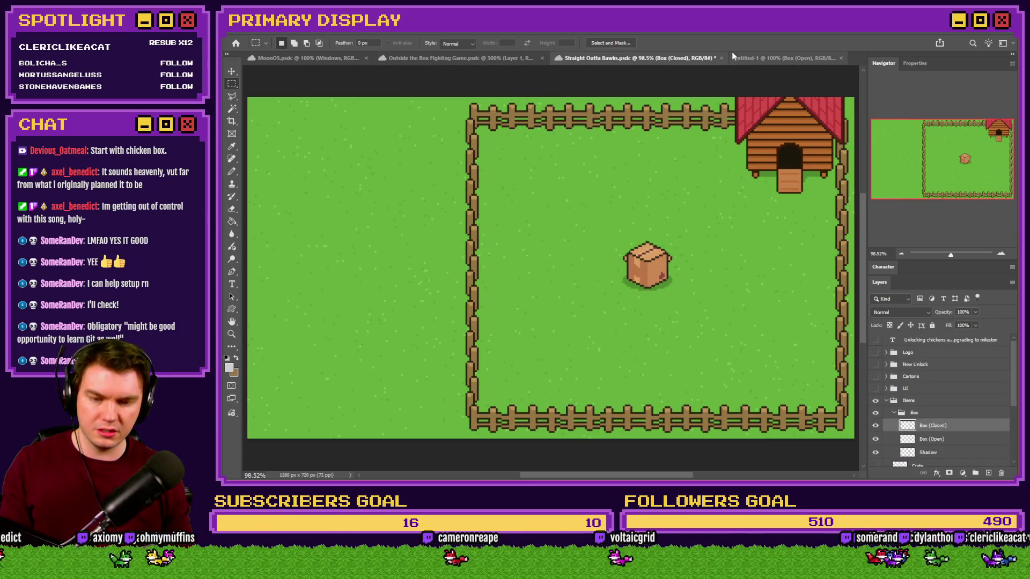
mouse_move(745, 59)
left_mouse_down()
mouse_move(737, 157)
mouse_move(584, 286)
left_mouse_up()
scroll(584, 286, "up", 3)
left_click(875, 342)
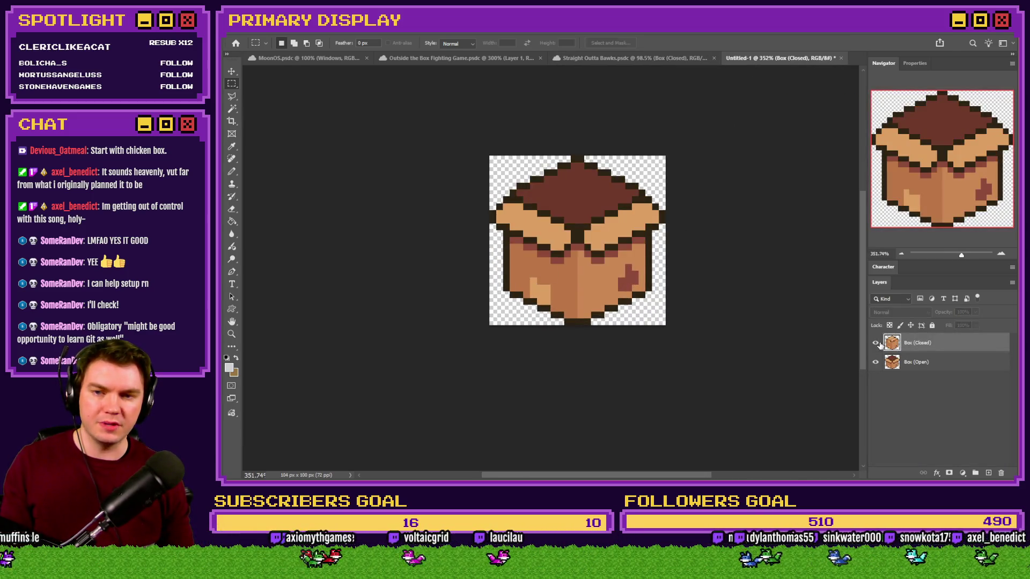
left_click(875, 343)
left_click(875, 343)
left_click(875, 343)
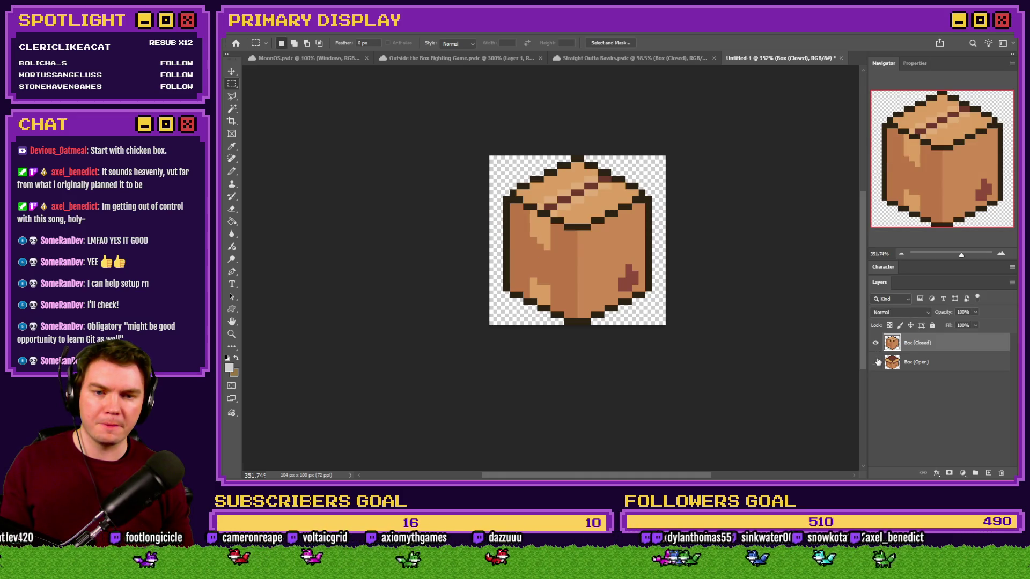
left_click(875, 343)
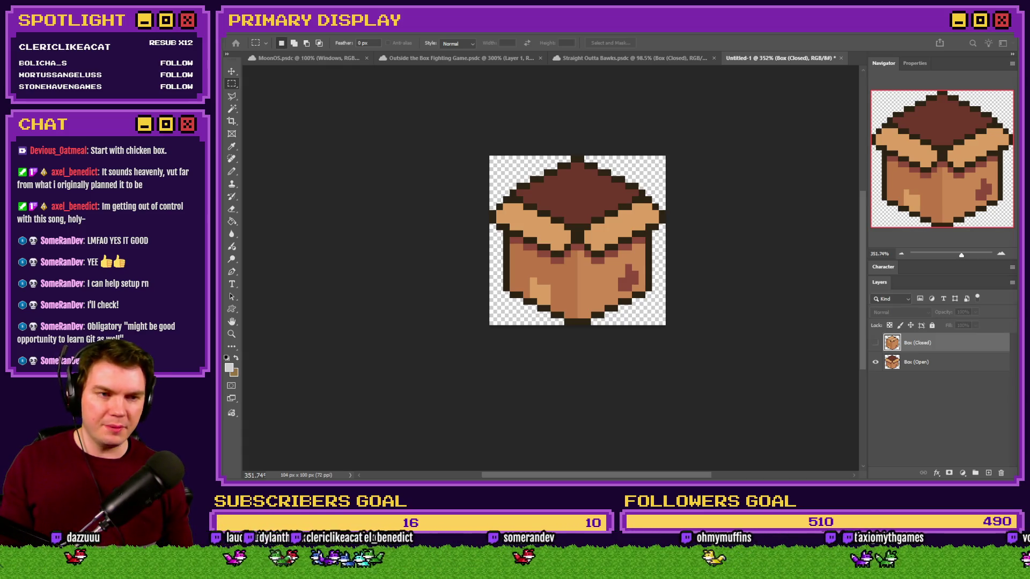
Save the box sprite document as a PNG.
key("ctrl+shift+s")
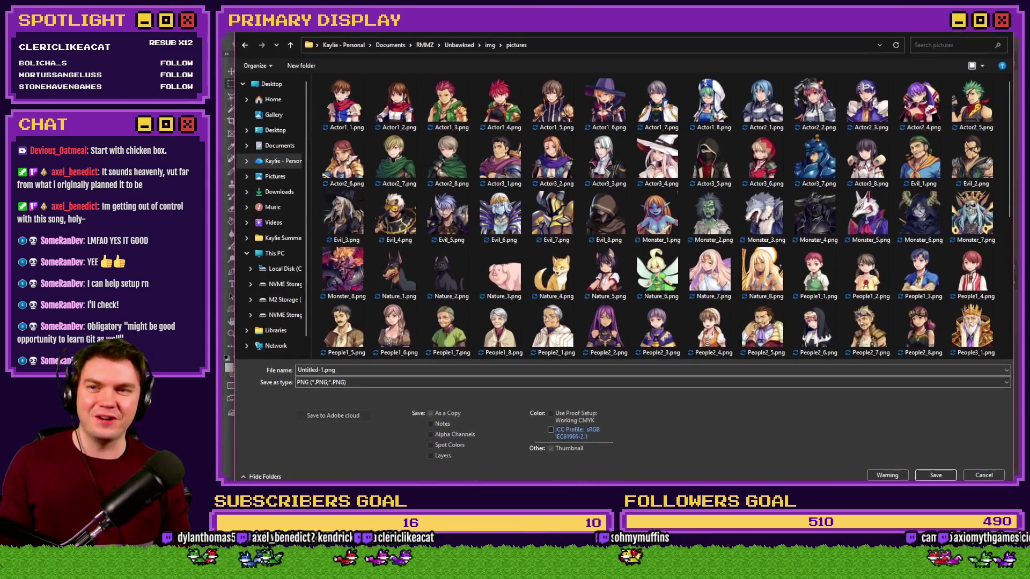
key("Escape")
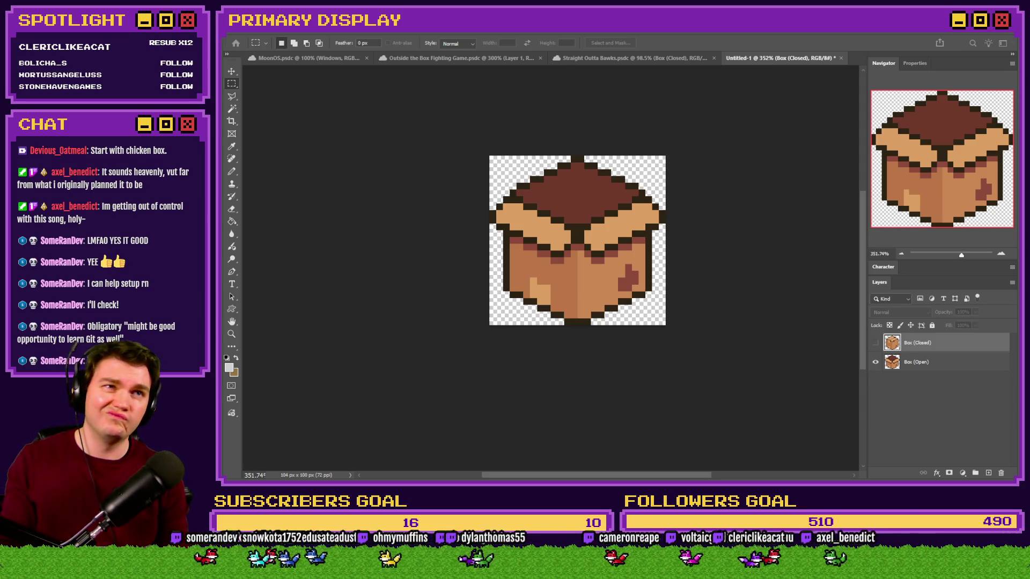
key("Return")
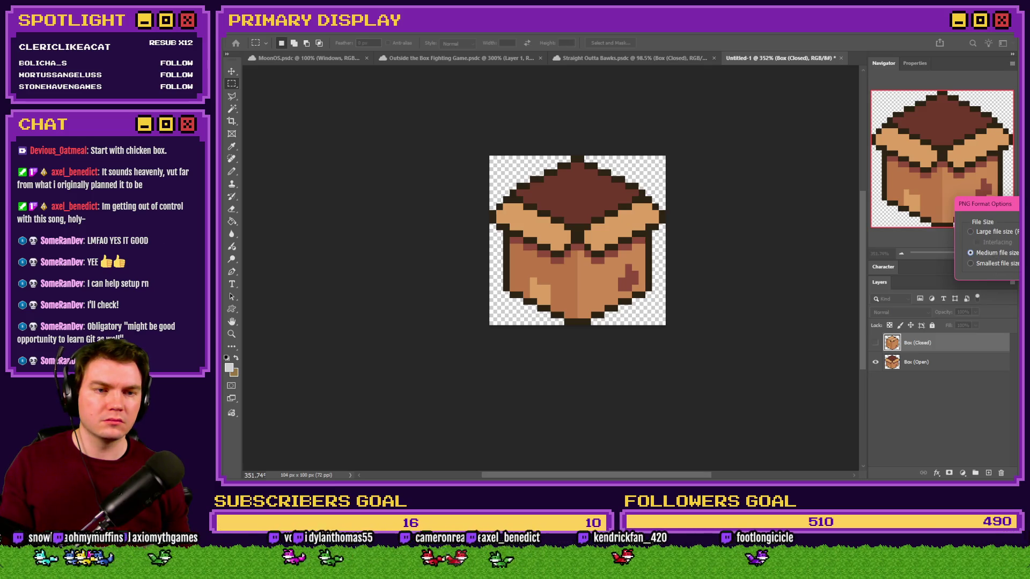
key("Return")
Show Box (Closed), hide Box (Open), and return to the Straight Outta Bawks scene.
left_click(875, 342)
left_click(875, 362)
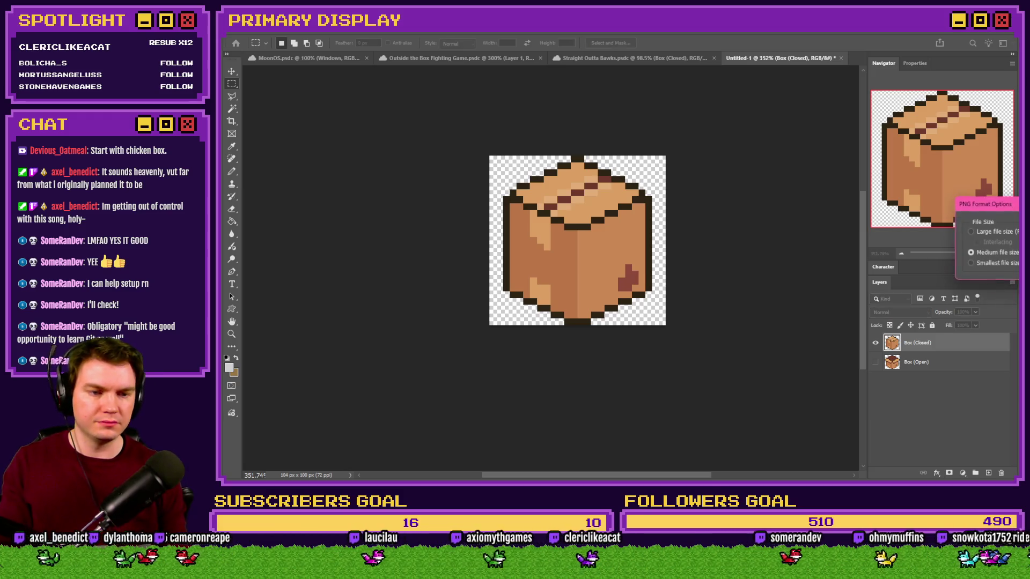
left_click(598, 58)
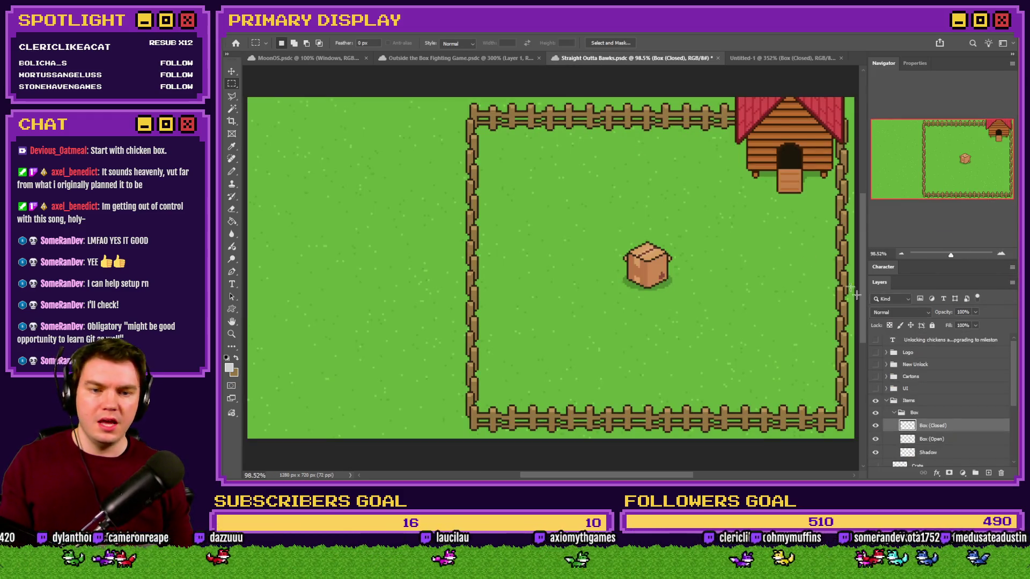
Copy the Shadow layer into a new document and delete its white Background layer.
left_click(915, 454)
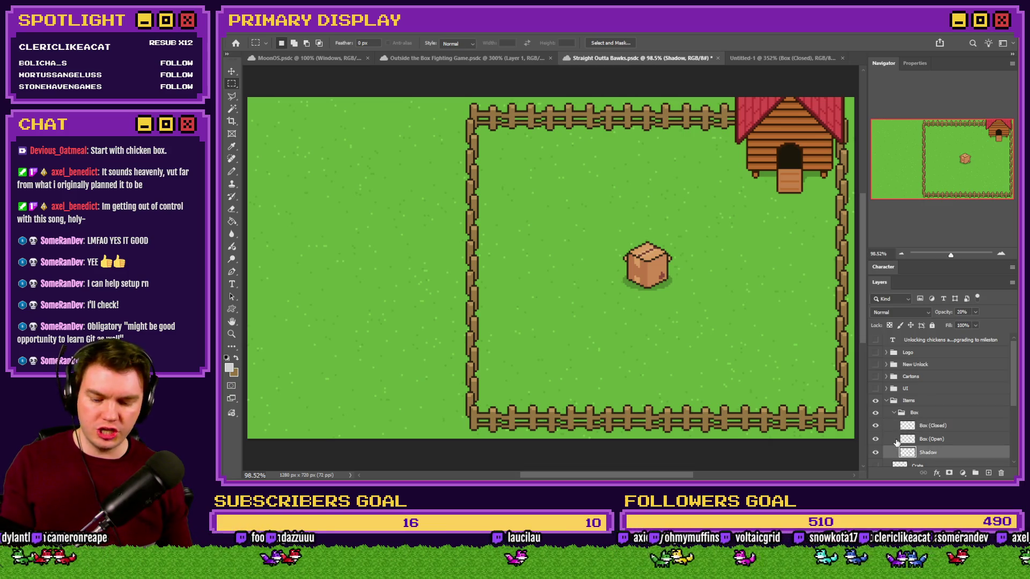
key("ctrl+c")
key("ctrl+n")
key("Return")
key("ctrl+v")
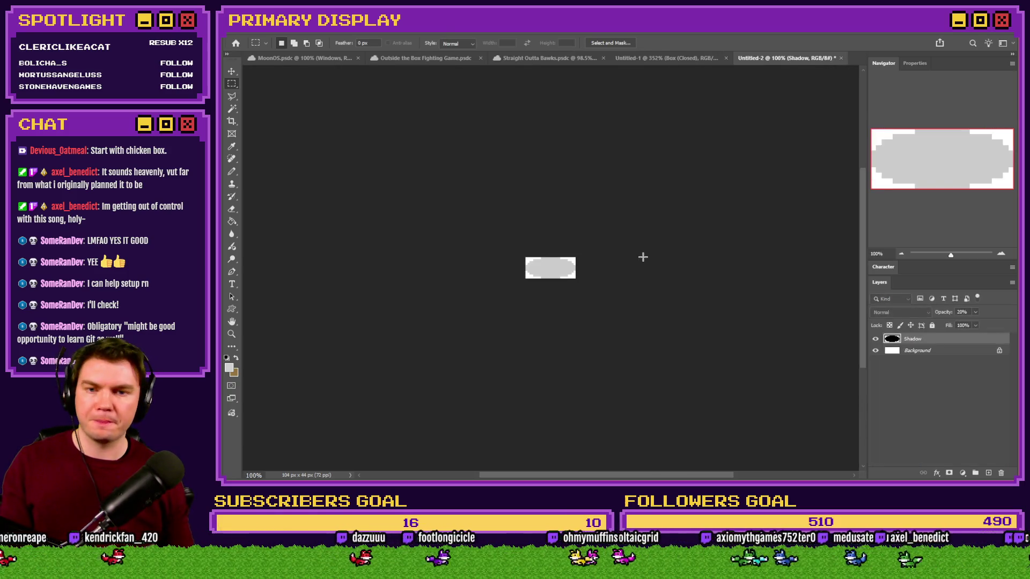
left_click(943, 352)
key("Delete")
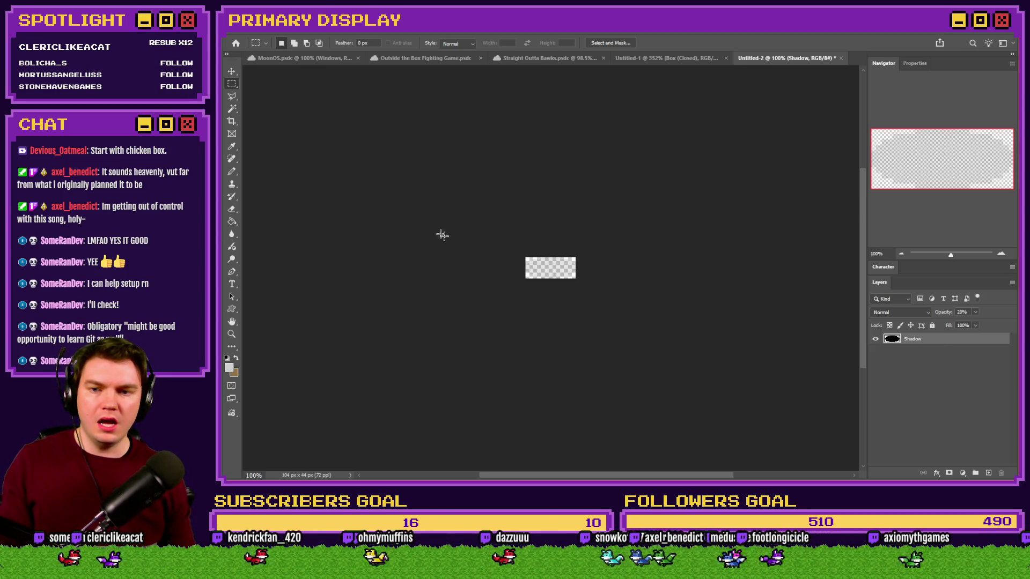
Make the Shadow layer fully opaque solid black.
scroll(552, 272, "up", 5)
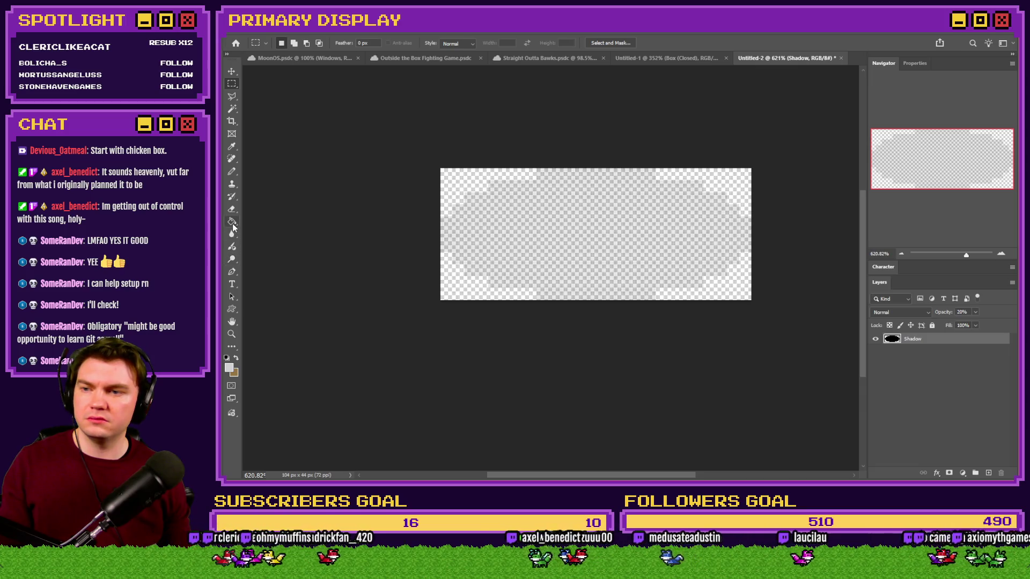
left_click(231, 145)
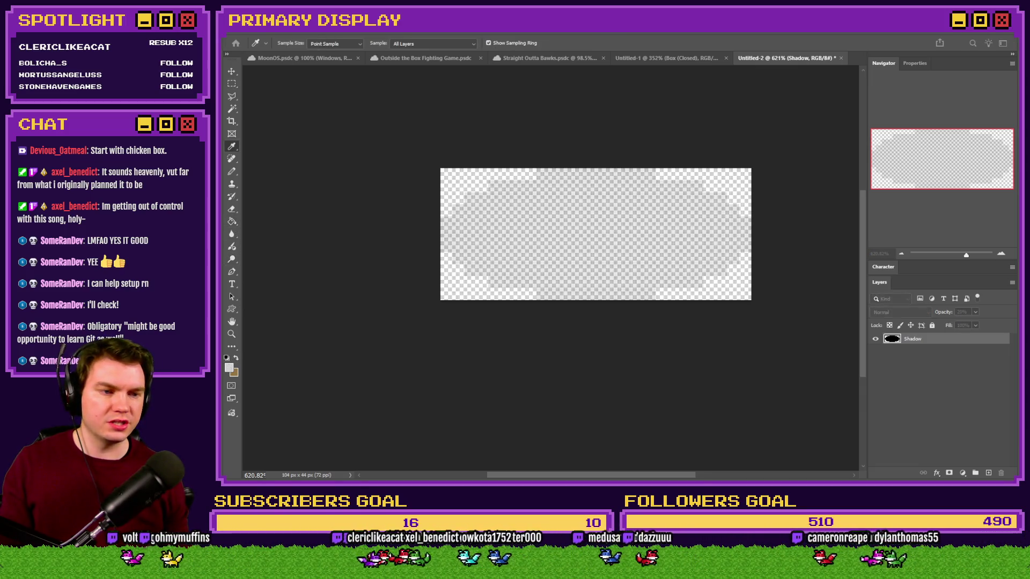
left_click(632, 225)
key("g")
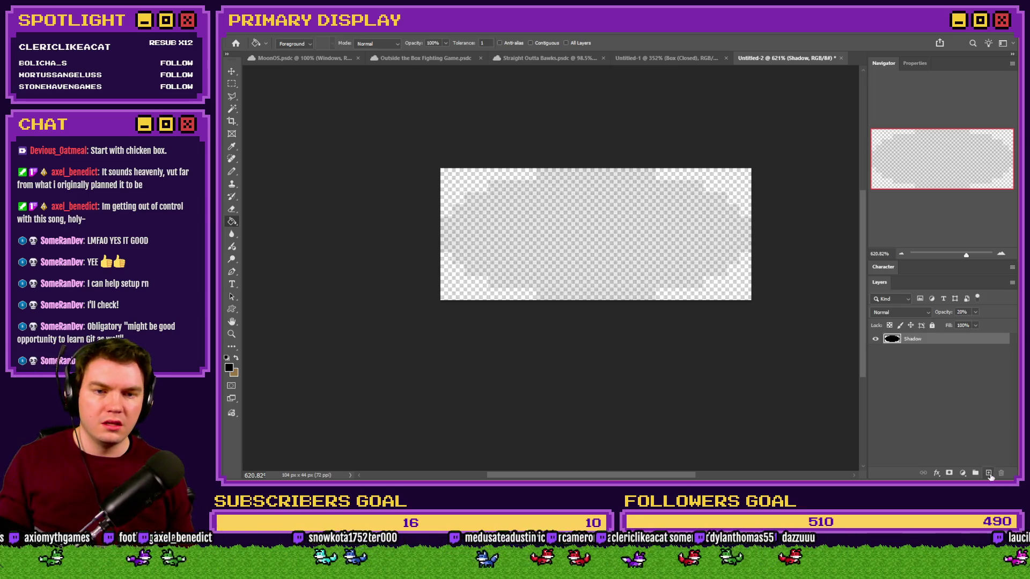
left_click(988, 473)
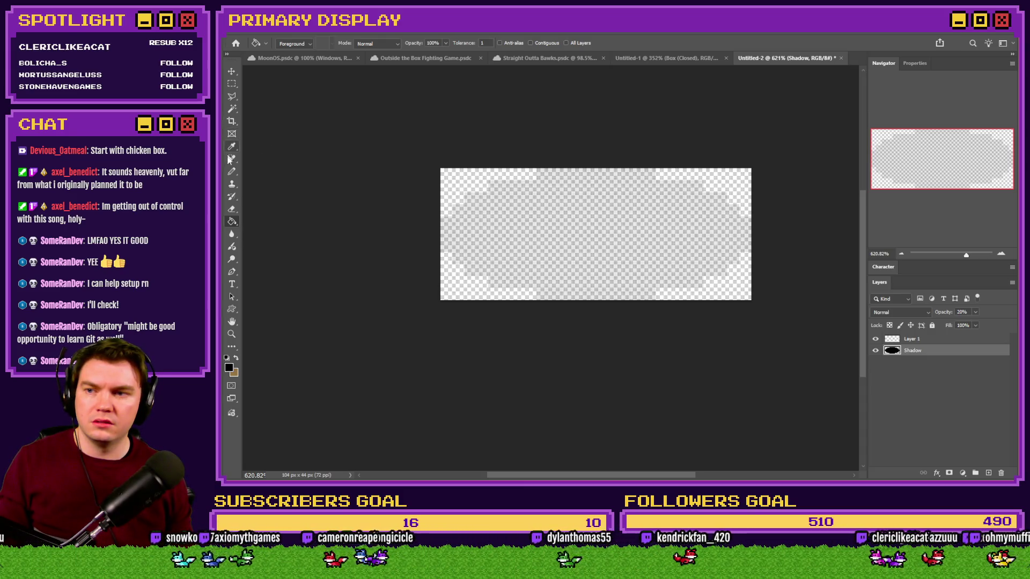
left_click(231, 171)
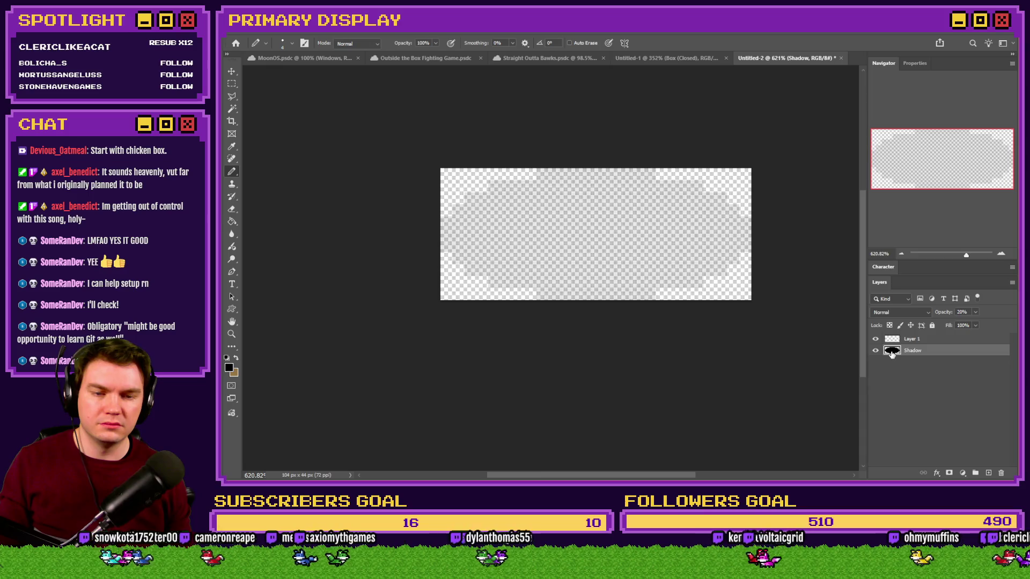
left_click_drag(975, 312, 998, 322)
left_click(933, 365)
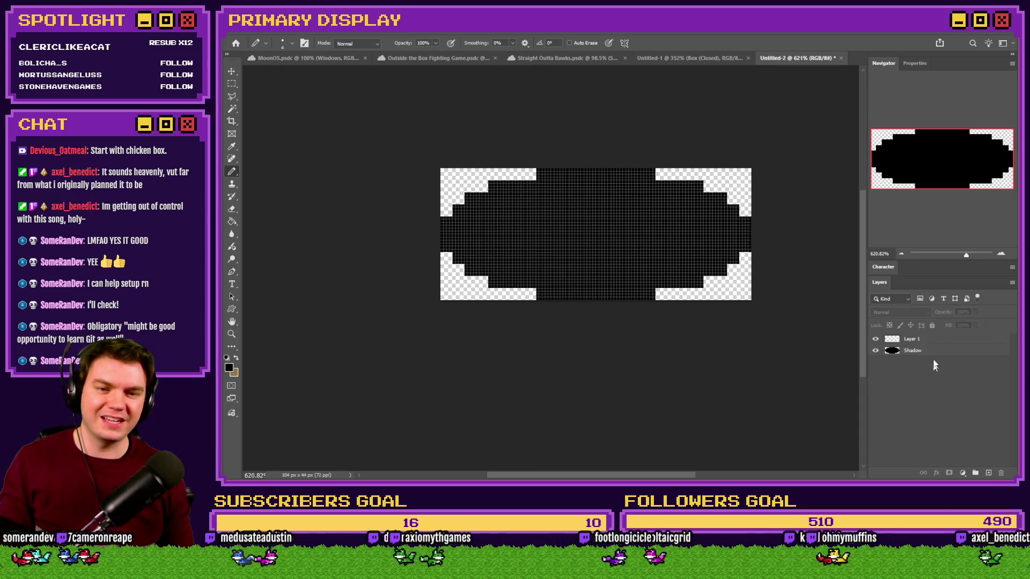
Delete the empty Layer 1 and reselect the Shadow layer.
left_click(934, 340)
key("Delete")
left_click(232, 84)
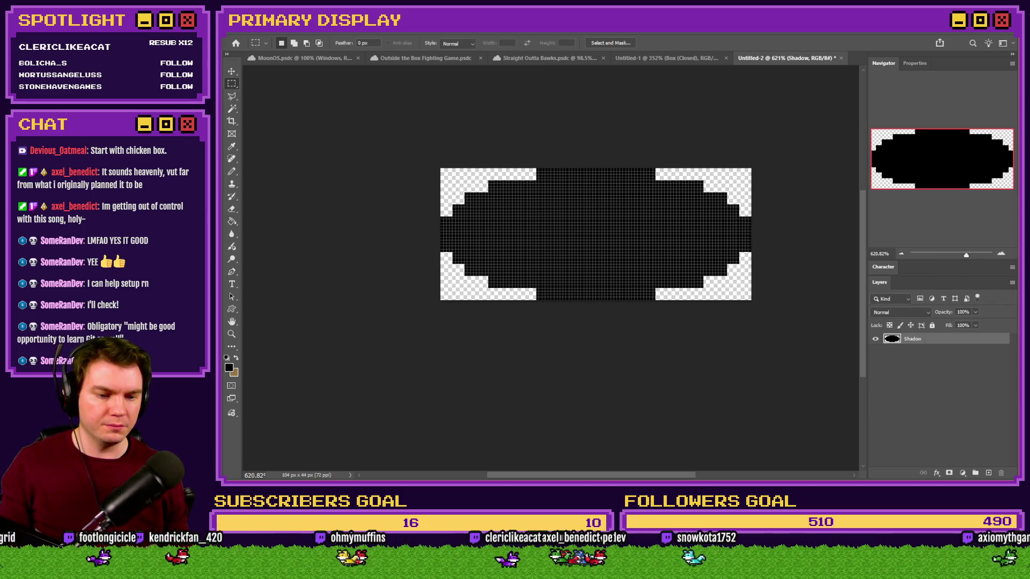
key("alt+Tab")
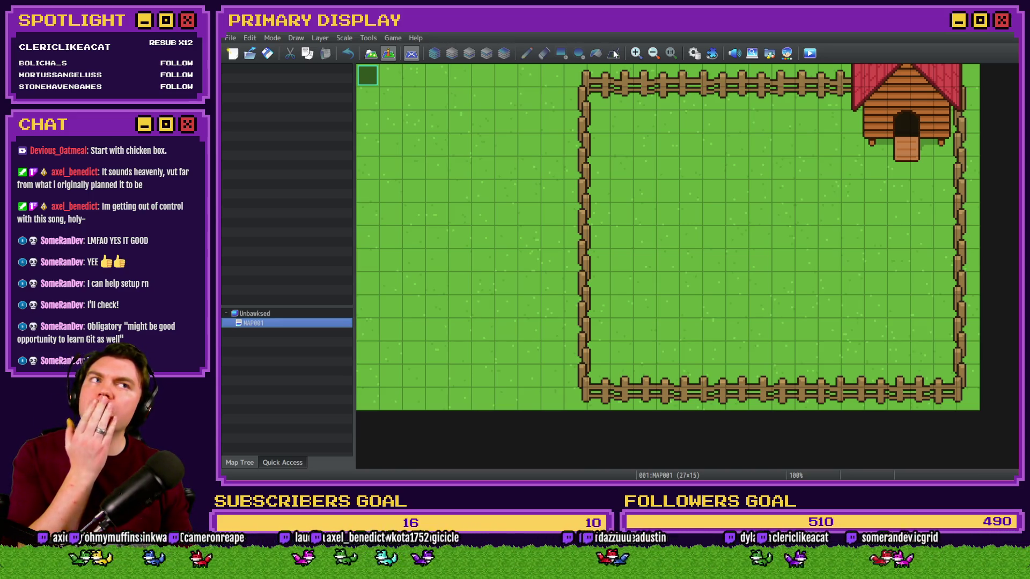
In the Database's Common Events page, name entry 0001 'BoxSpawn'.
left_click(695, 56)
left_click(369, 251)
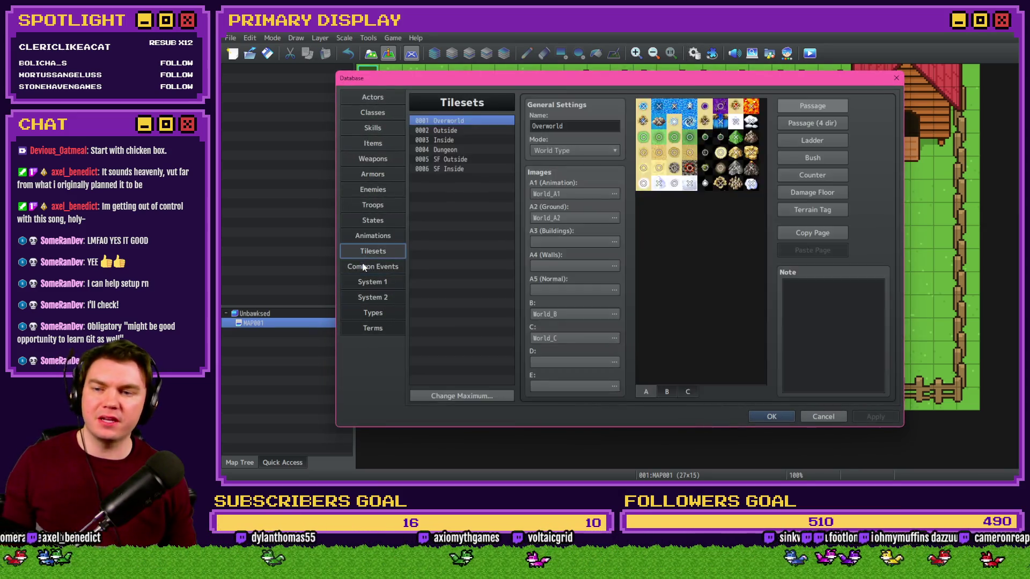
left_click(363, 266)
left_click(593, 127)
type("Box")
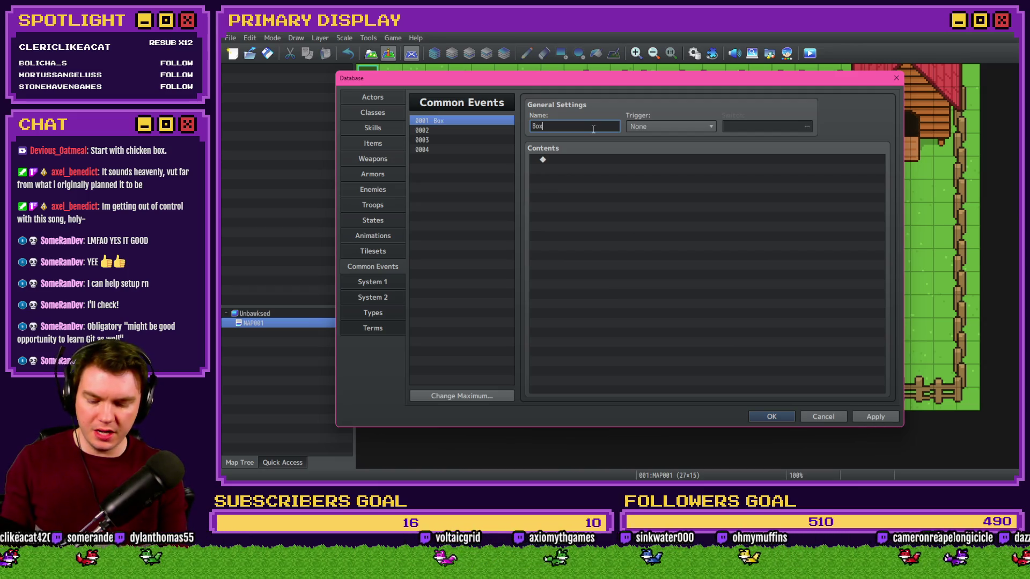
type("Spawn")
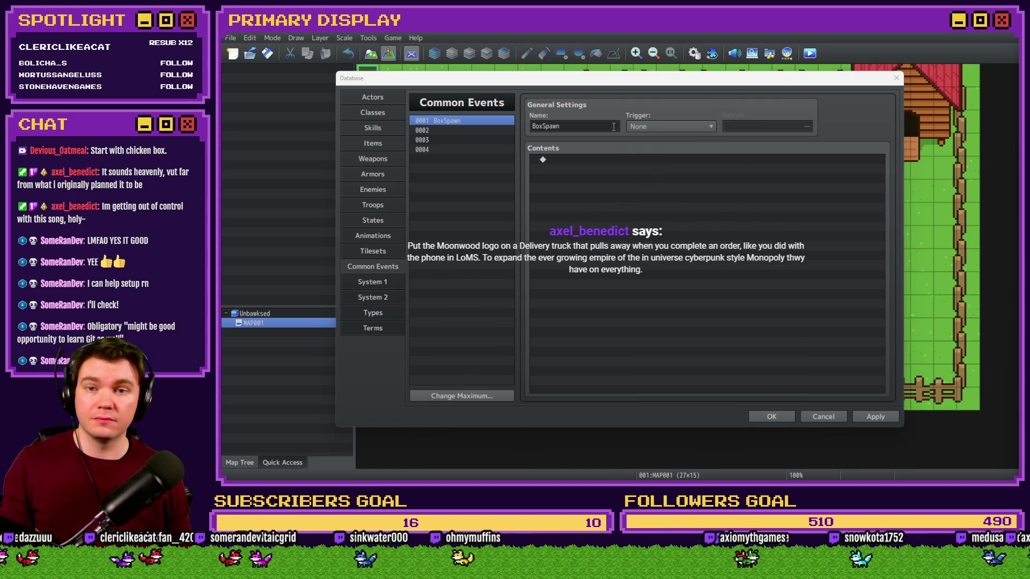
double_click(603, 126)
left_click(613, 175)
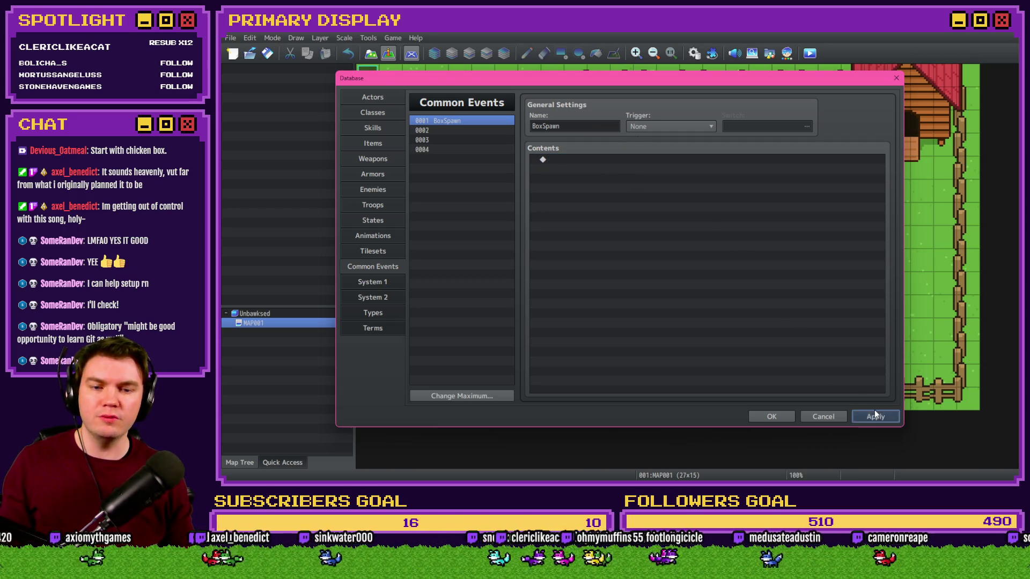
Open Control Variables and name variables 0001 'mouseX' and 0002 'mouseY'.
double_click(584, 157)
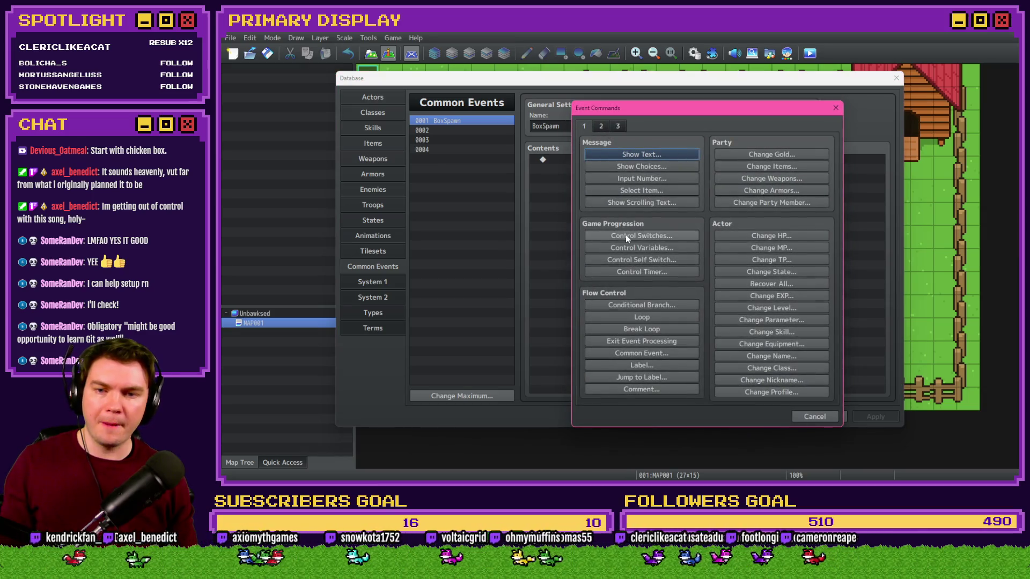
left_click(645, 248)
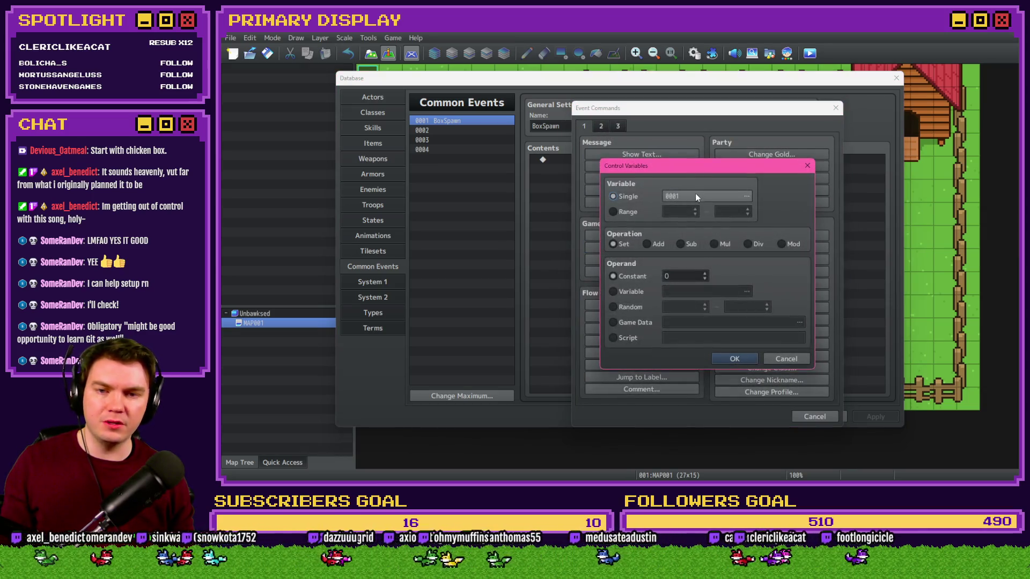
left_click(695, 196)
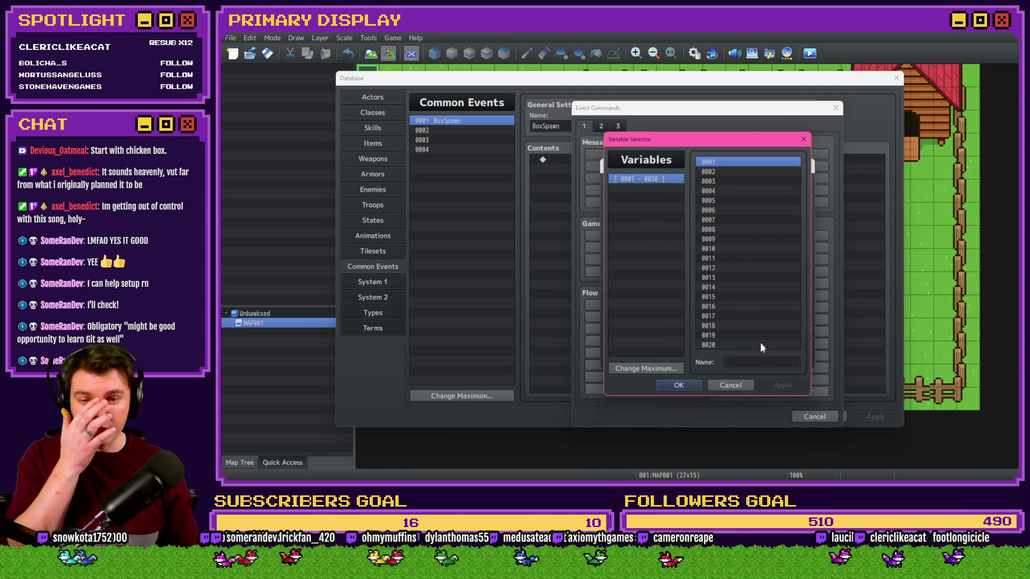
left_click(757, 361)
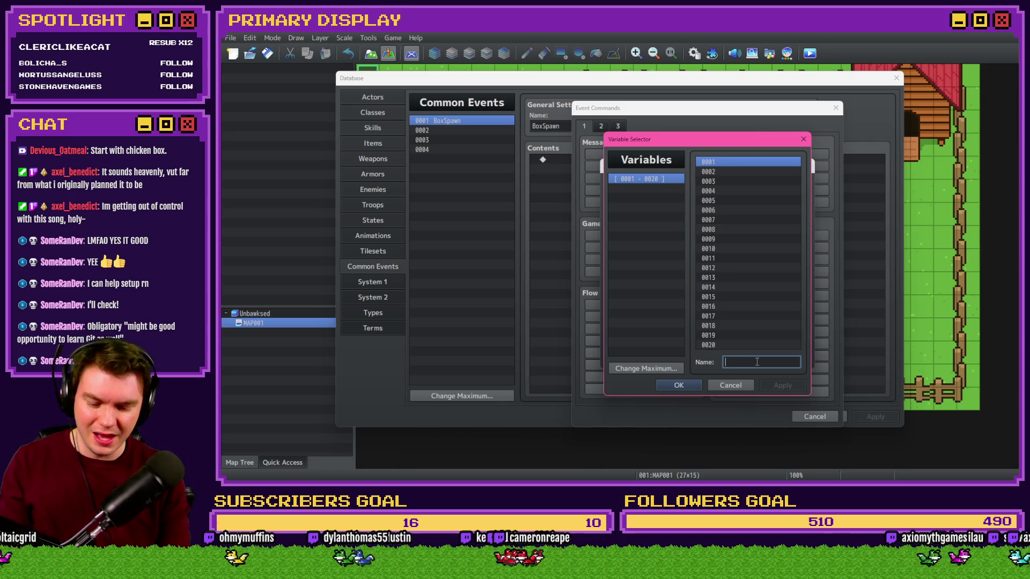
type("mouseX")
left_click(710, 173)
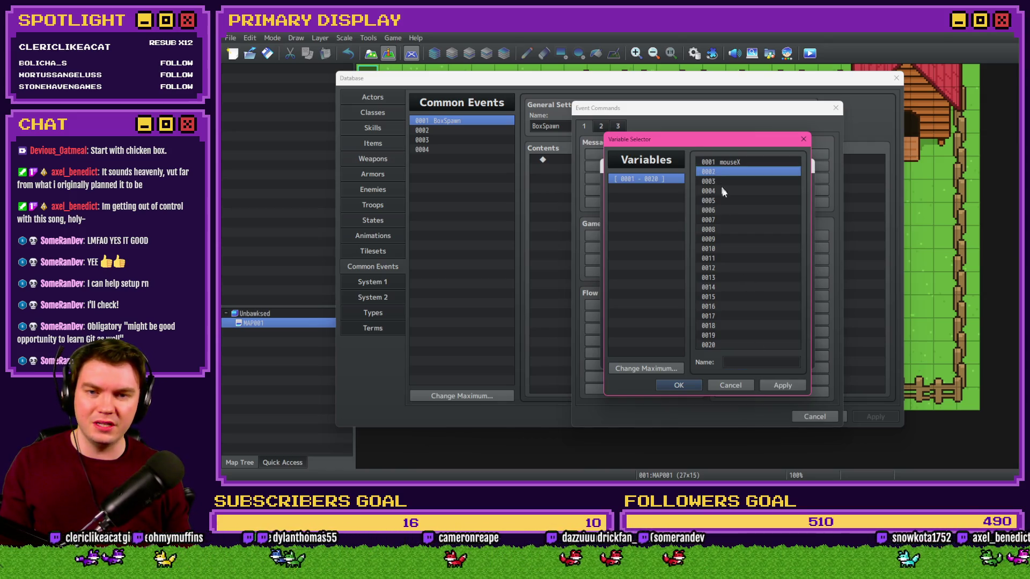
left_click(764, 359)
type("mouseYT")
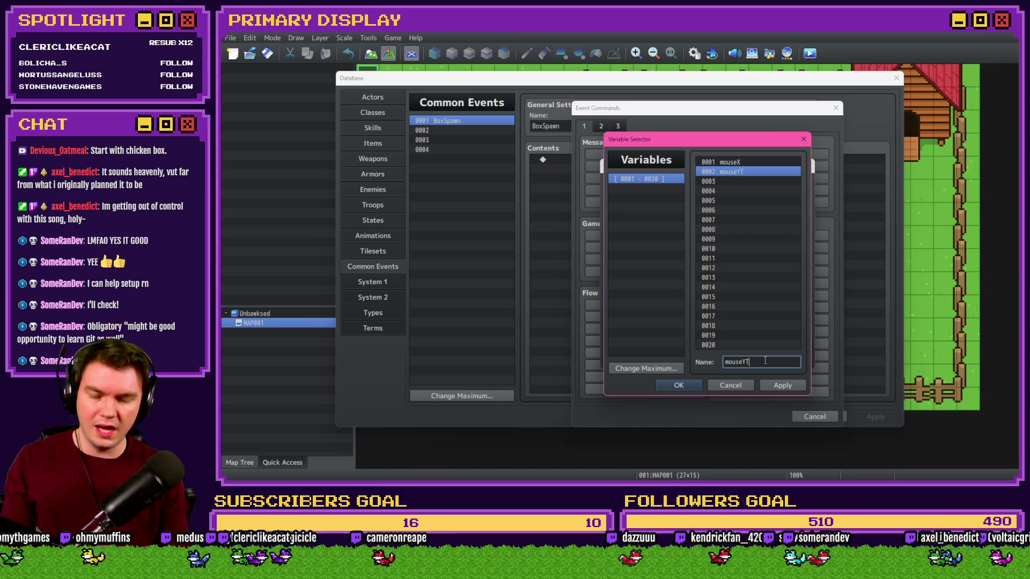
key("BackSpace")
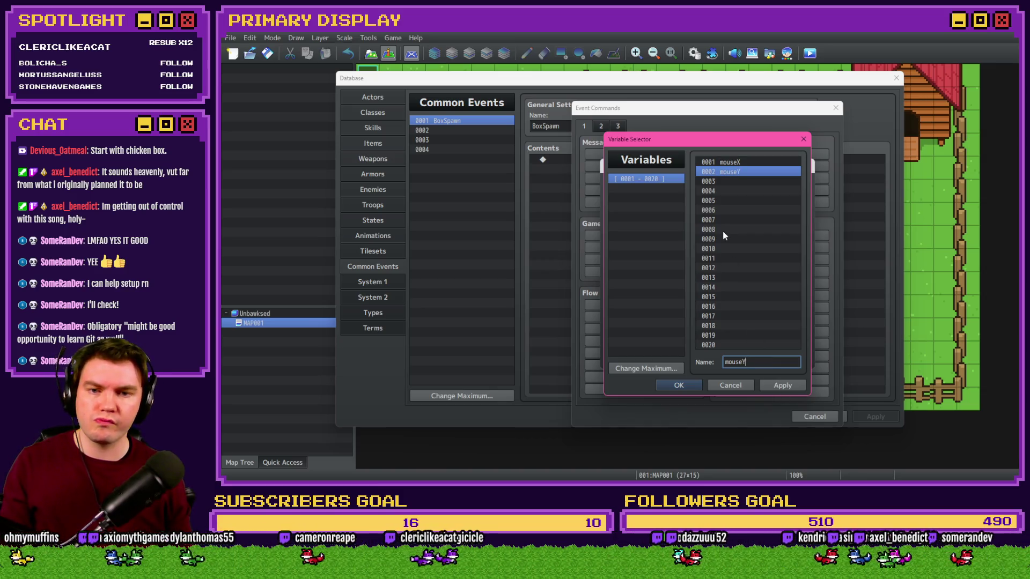
Name variables 0003 'boxSpawnX' and 0004 'boxSpawnY', then target boxSpawnX with a Random operand.
left_click(740, 182)
left_click(761, 360)
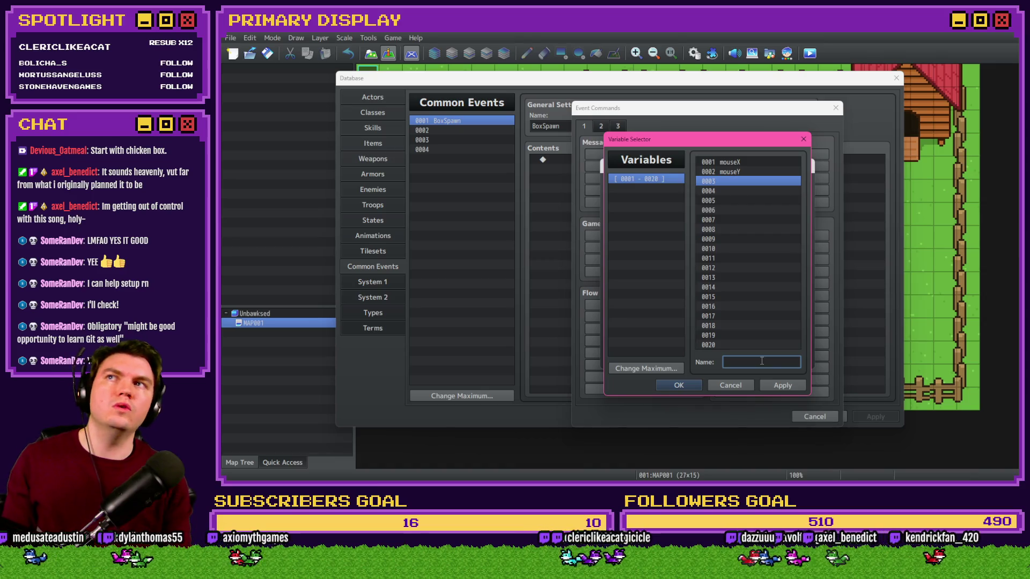
type("boxSpawn")
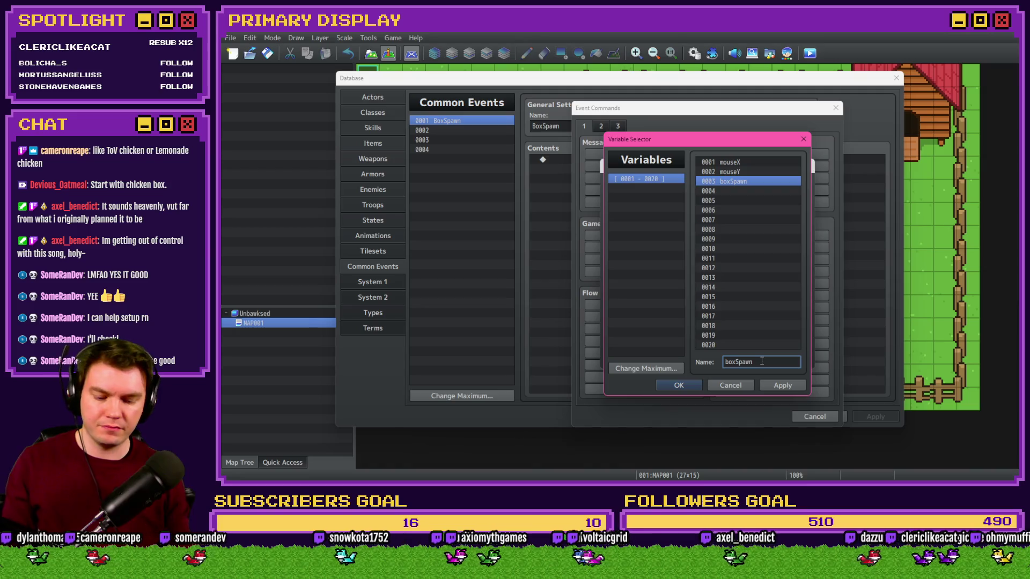
type("X")
left_click(764, 191)
left_click(767, 361)
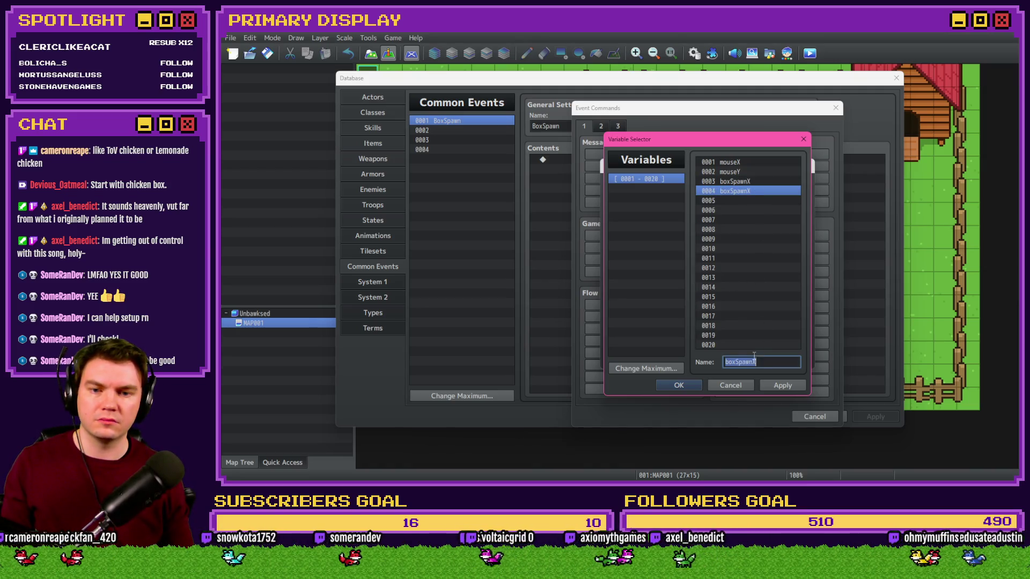
type("boxSpawnY")
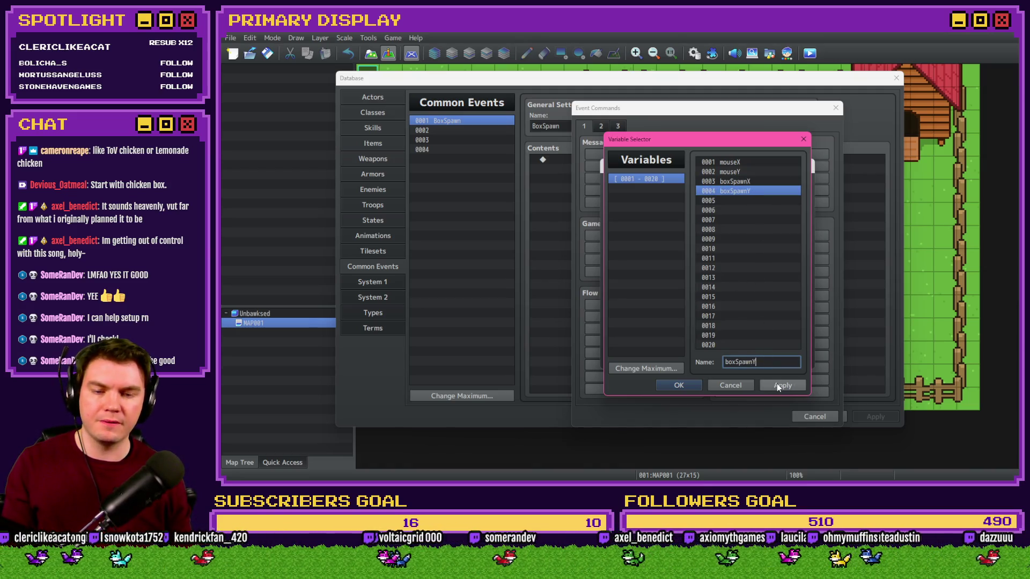
left_click(776, 384)
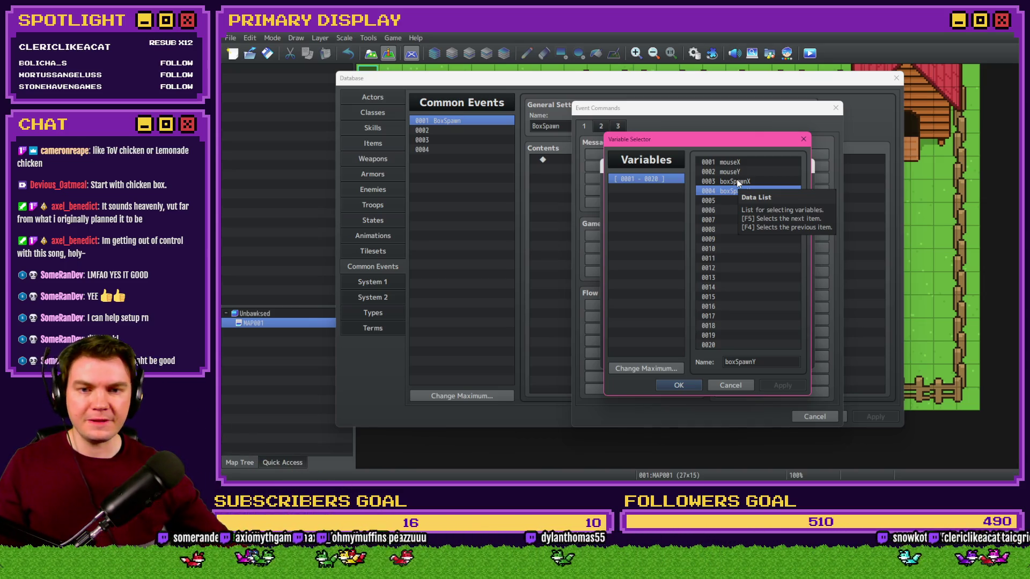
double_click(735, 181)
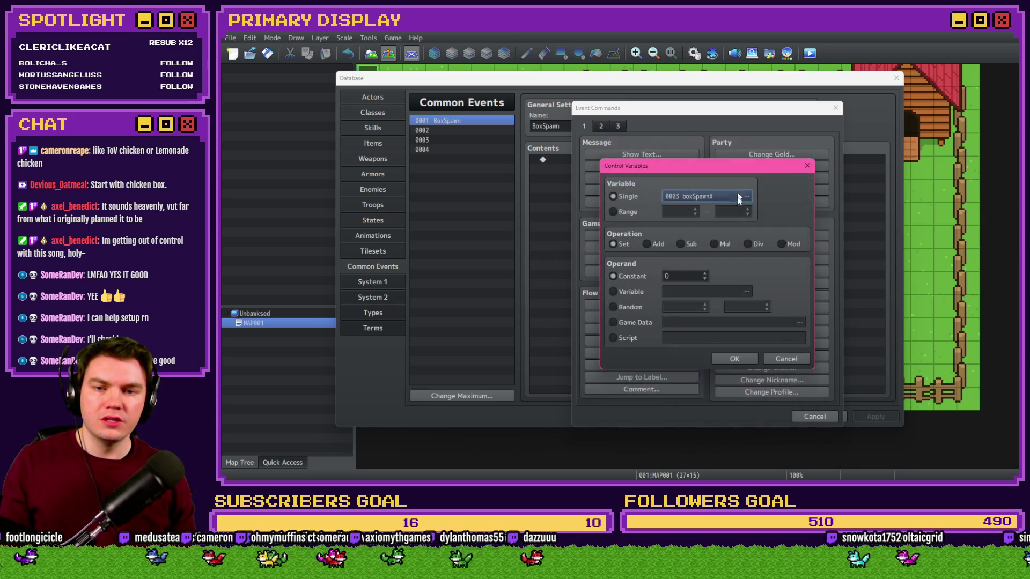
left_click(629, 306)
Measure the fence's top-left corner in Photoshop as 580 px across, 220 px down.
key("alt+Tab")
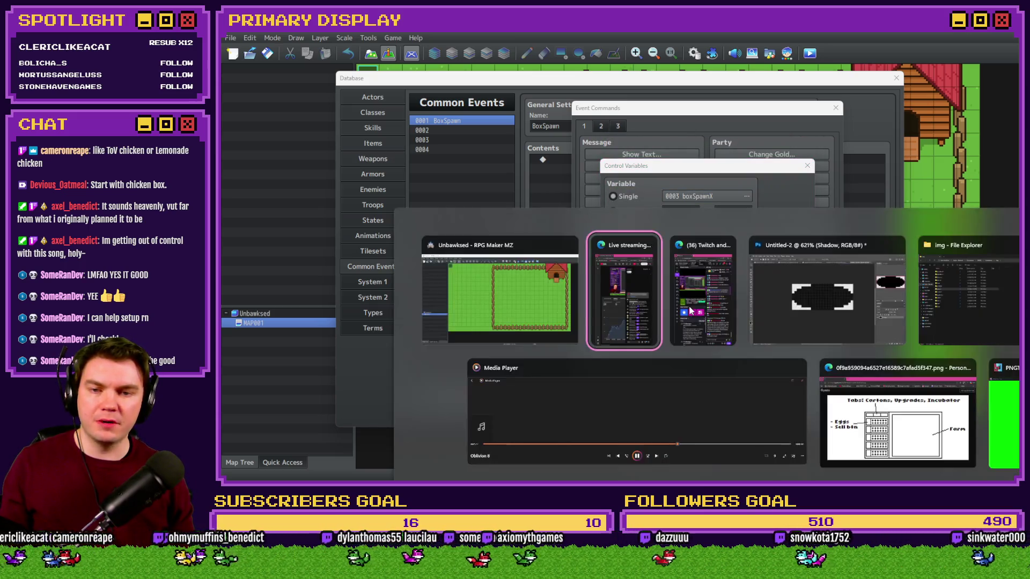
left_click(825, 292)
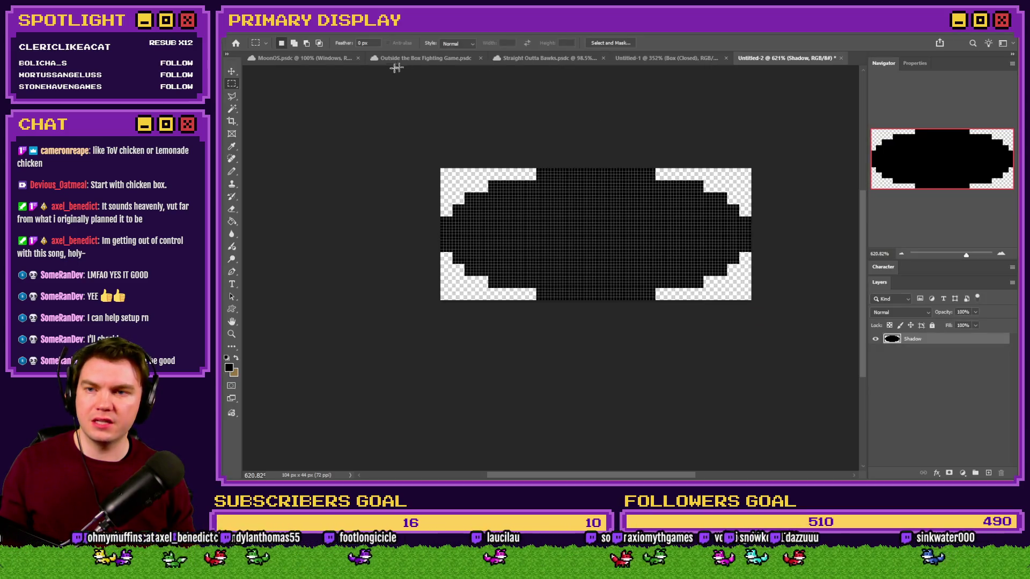
left_click(542, 62)
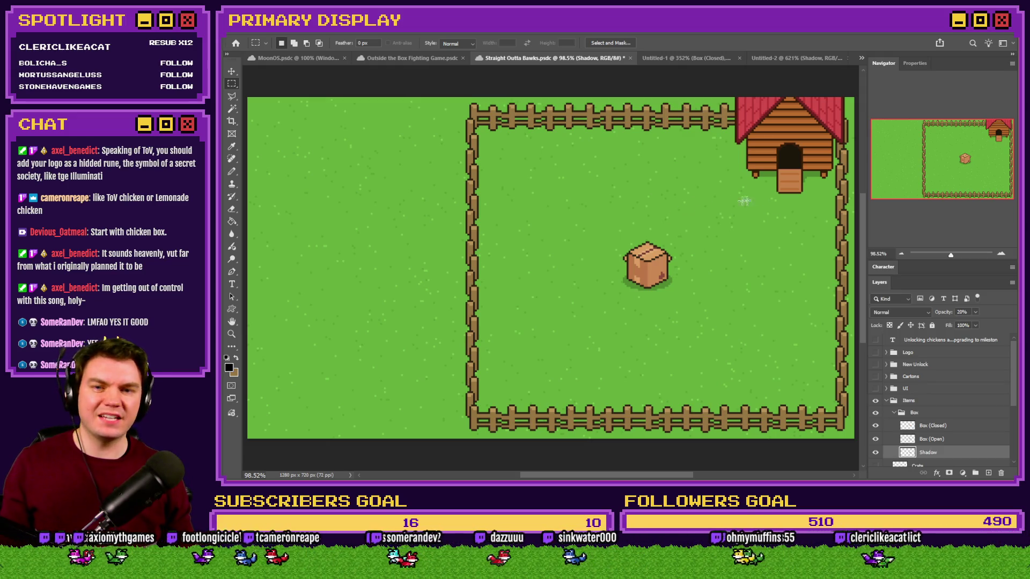
mouse_move(798, 200)
left_mouse_down()
mouse_move(518, 367)
mouse_move(535, 370)
left_mouse_up()
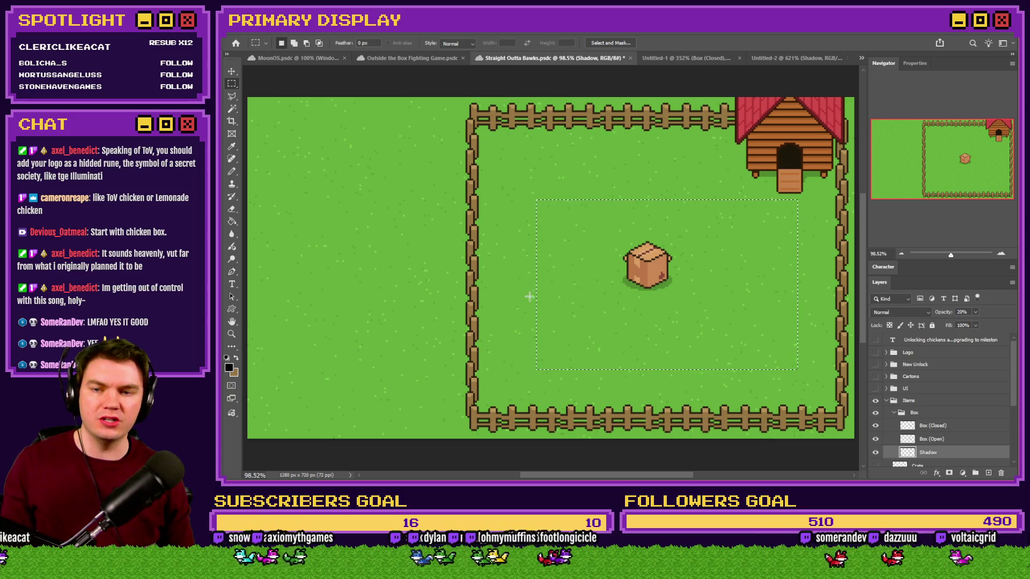
key("ctrl+d")
mouse_move(247, 95)
left_mouse_down()
mouse_move(532, 205)
mouse_move(788, 185)
mouse_move(790, 196)
mouse_move(522, 201)
left_mouse_up()
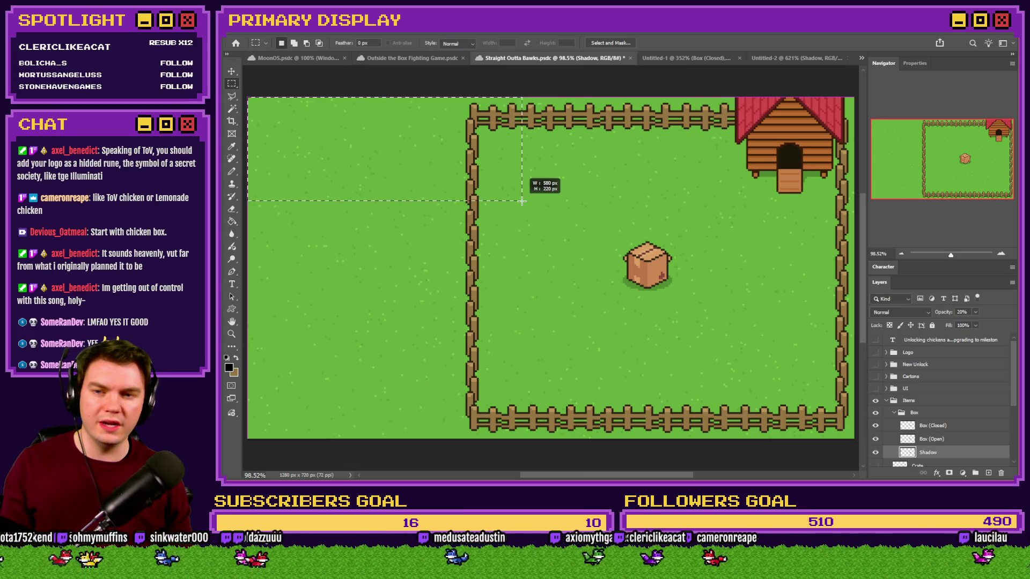
key("alt+Tab")
double_click(684, 308)
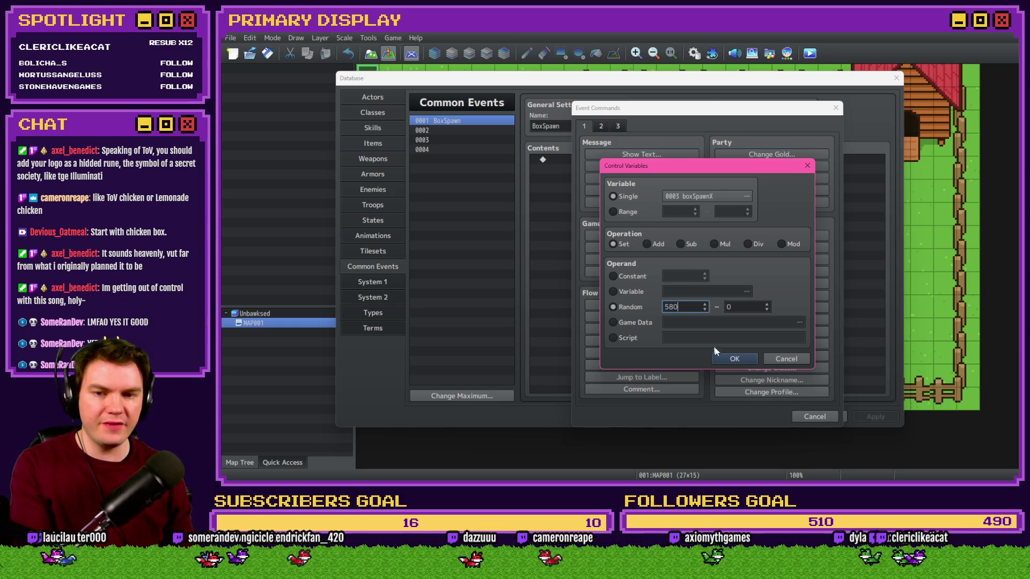
Duplicate the boxSpawnX command and change the copy to boxSpawnY with lower bound 220.
left_click(734, 359)
key("ctrl+c")
key("ctrl+v")
double_click(645, 169)
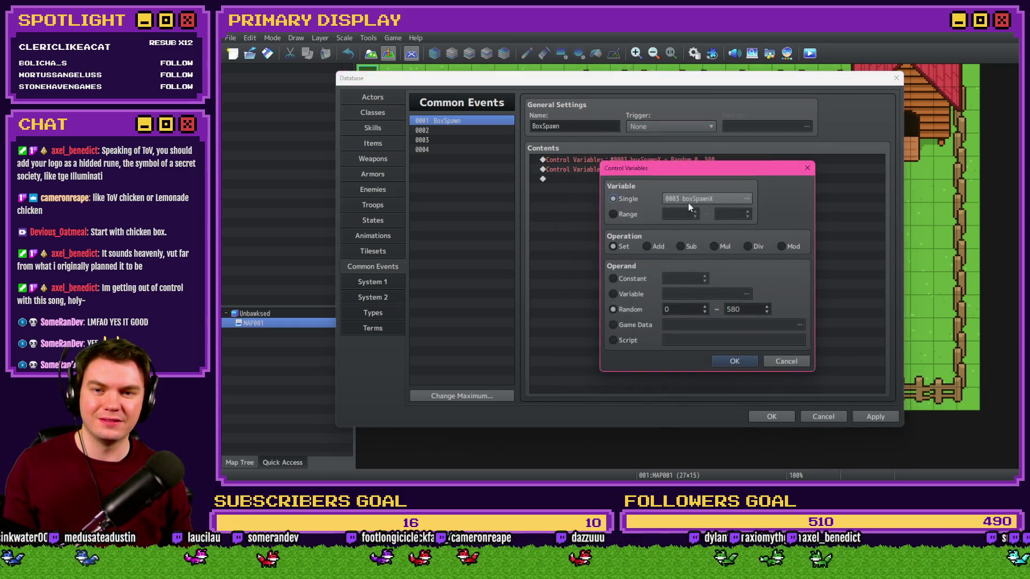
left_click(745, 199)
double_click(738, 192)
double_click(688, 308)
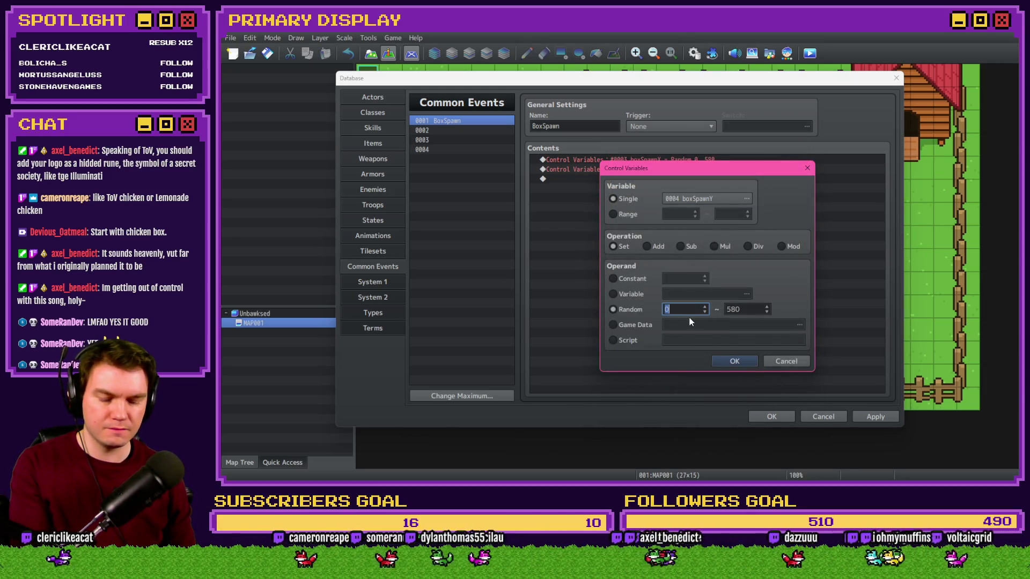
type("220")
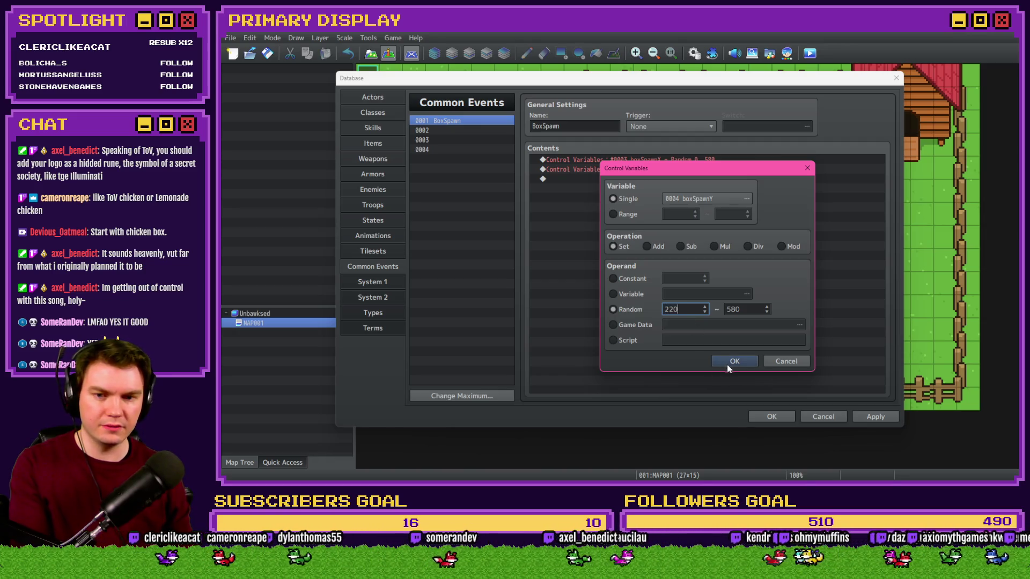
left_click(733, 361)
Measure from the canvas corner to the fence's bottom-right corner in Photoshop.
left_click(673, 162)
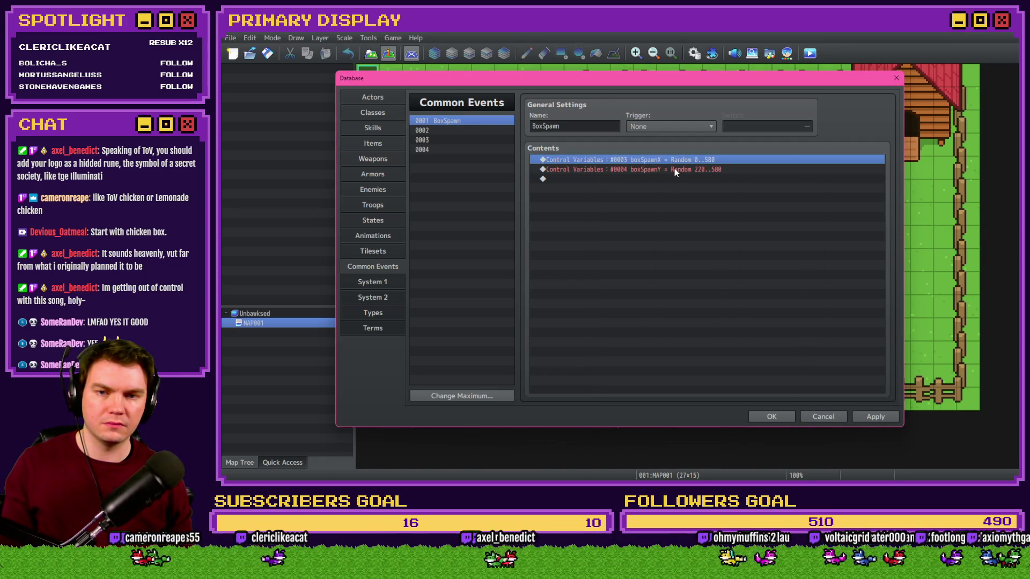
key("alt+Tab")
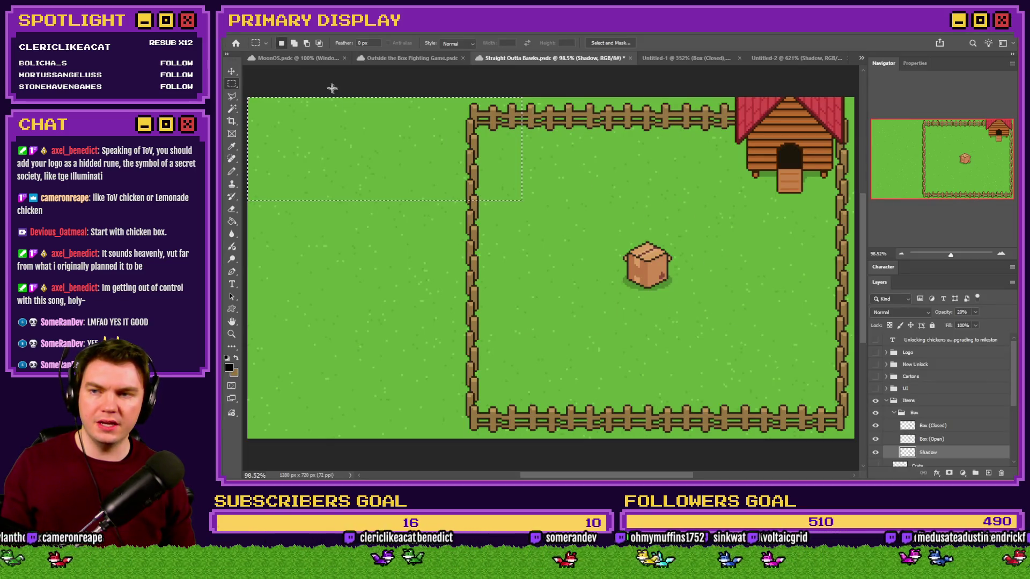
mouse_move(249, 96)
left_mouse_down()
mouse_move(516, 265)
mouse_move(815, 387)
left_mouse_up()
key("alt+Tab")
Set boxSpawnX to Random 580..1200 and boxSpawnY to Random 220..610, then apply.
double_click(690, 161)
double_click(690, 309)
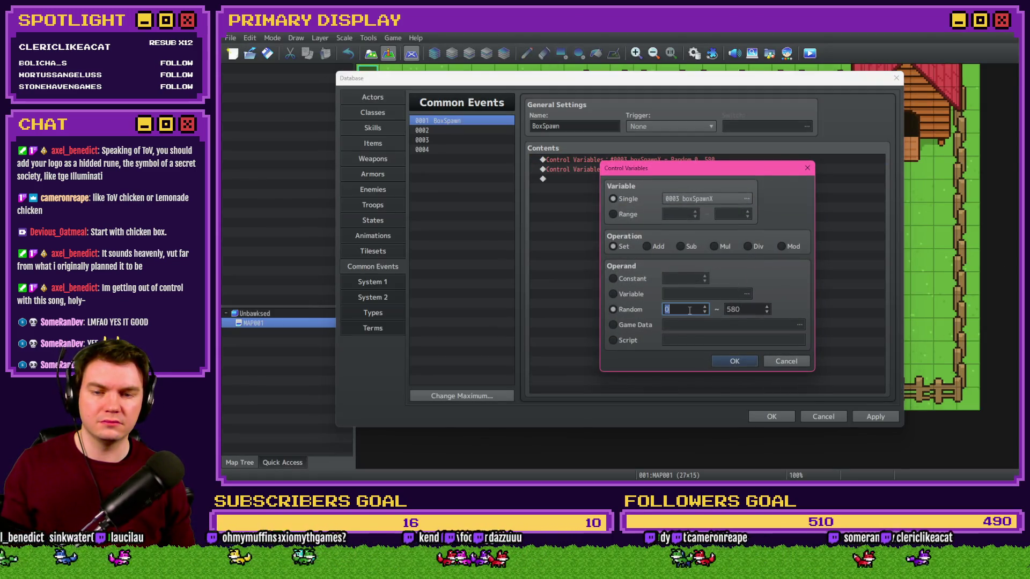
type("580")
key("Tab")
type("1200")
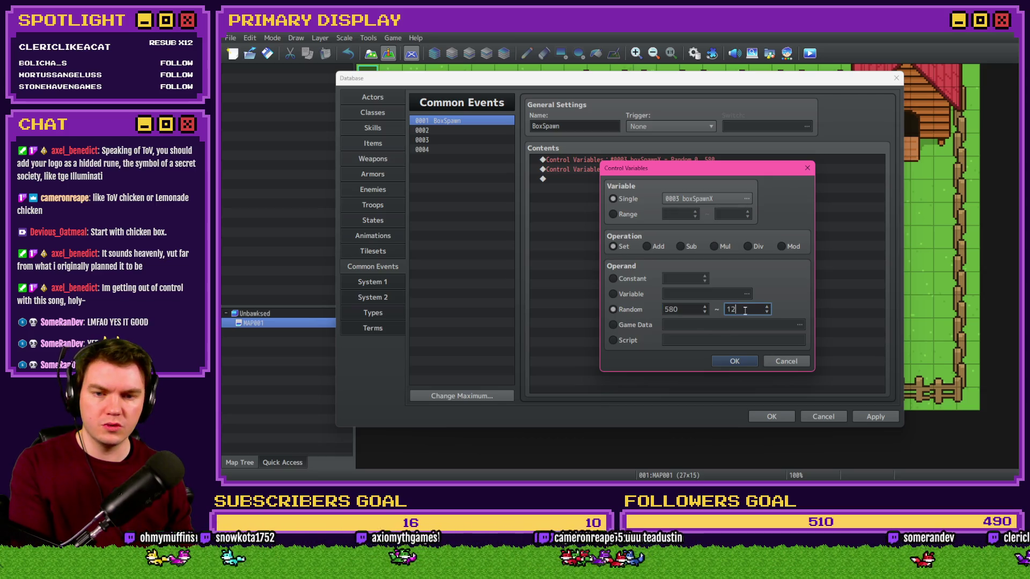
left_click(736, 361)
double_click(706, 170)
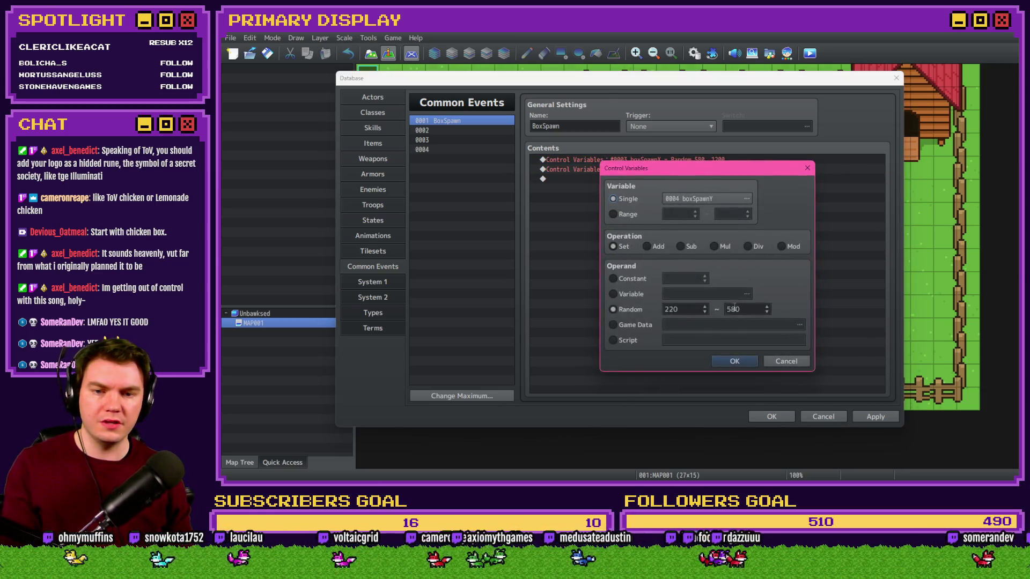
double_click(735, 309)
type("610")
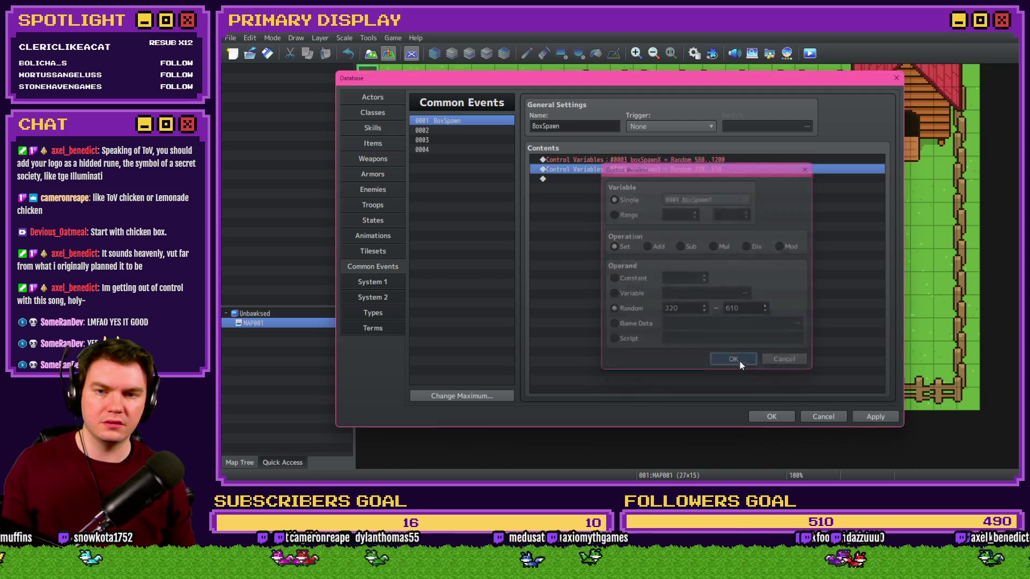
left_click(739, 361)
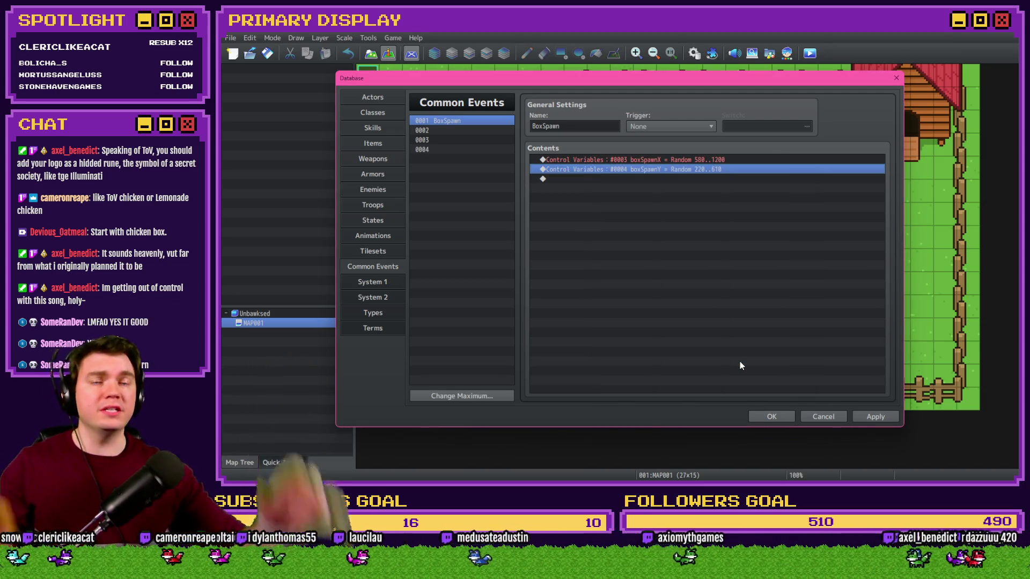
left_click(878, 417)
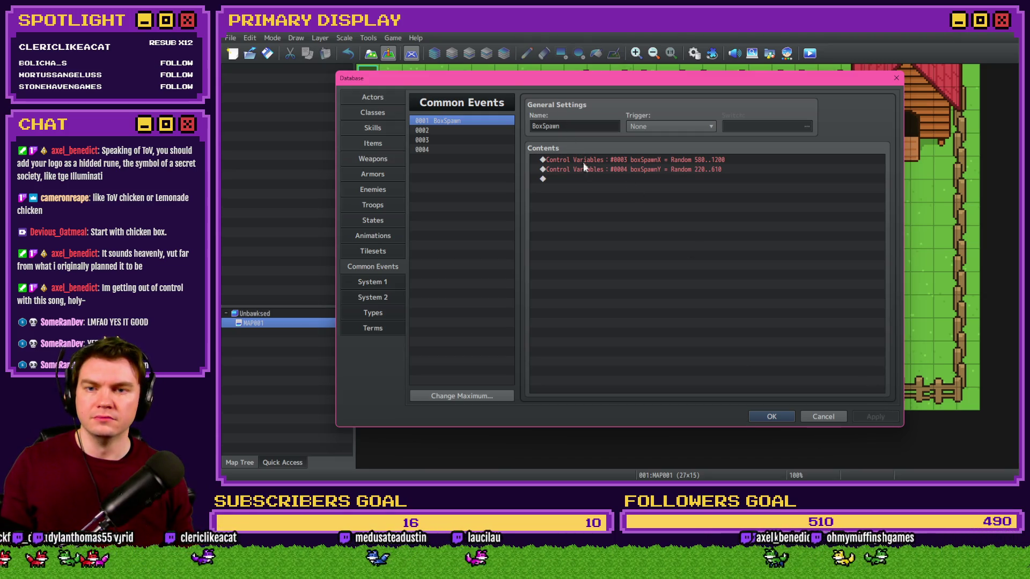
Open a Show Picture command from page 2 of BoxSpawn's event commands.
double_click(590, 181)
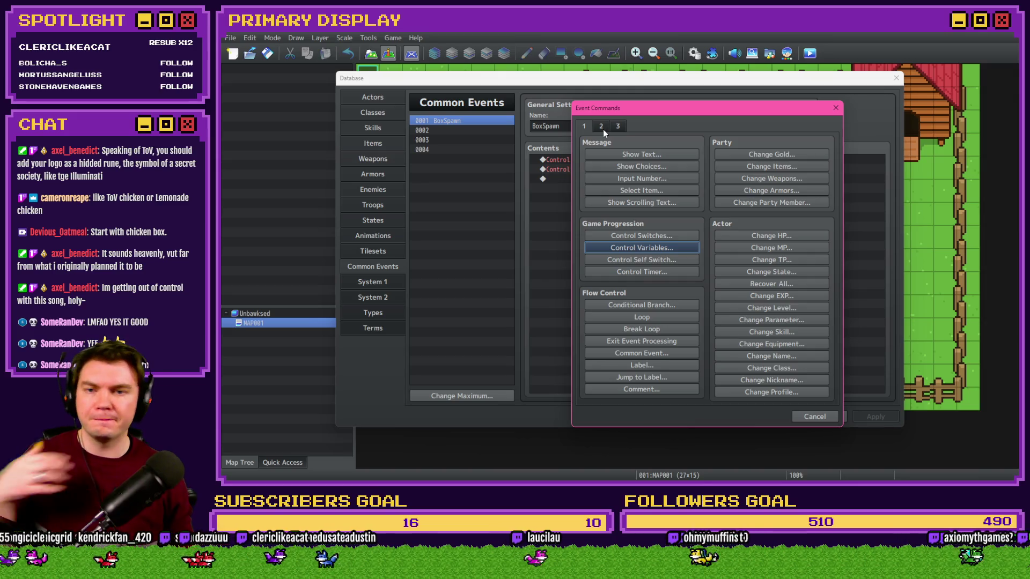
left_click(602, 127)
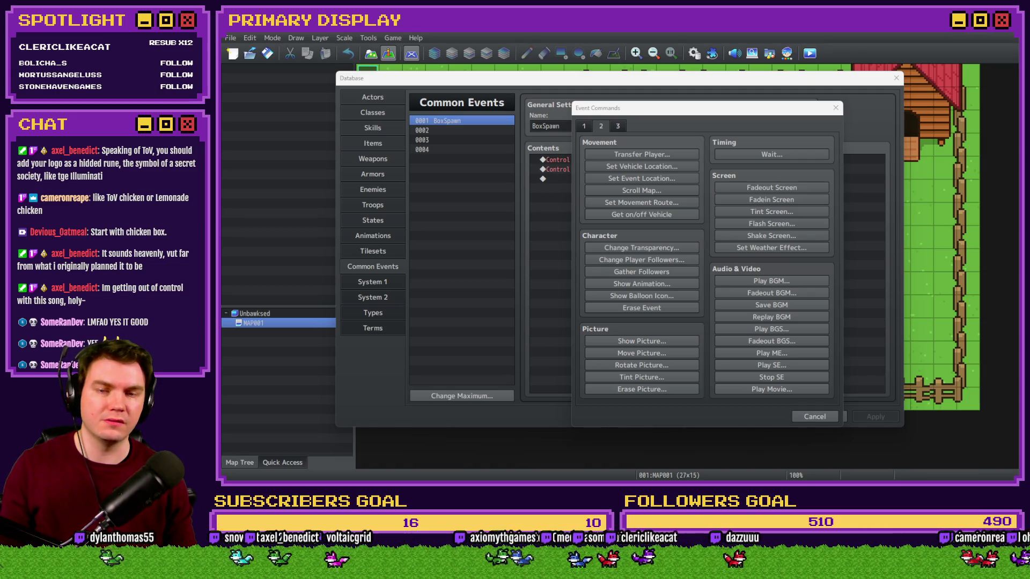
left_click(729, 124)
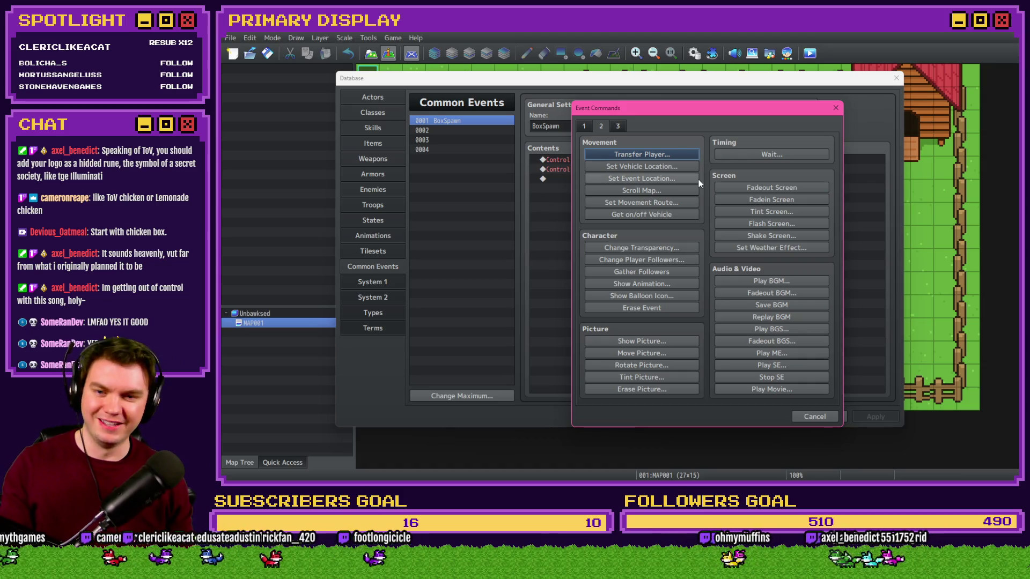
left_click(658, 352)
key("Escape")
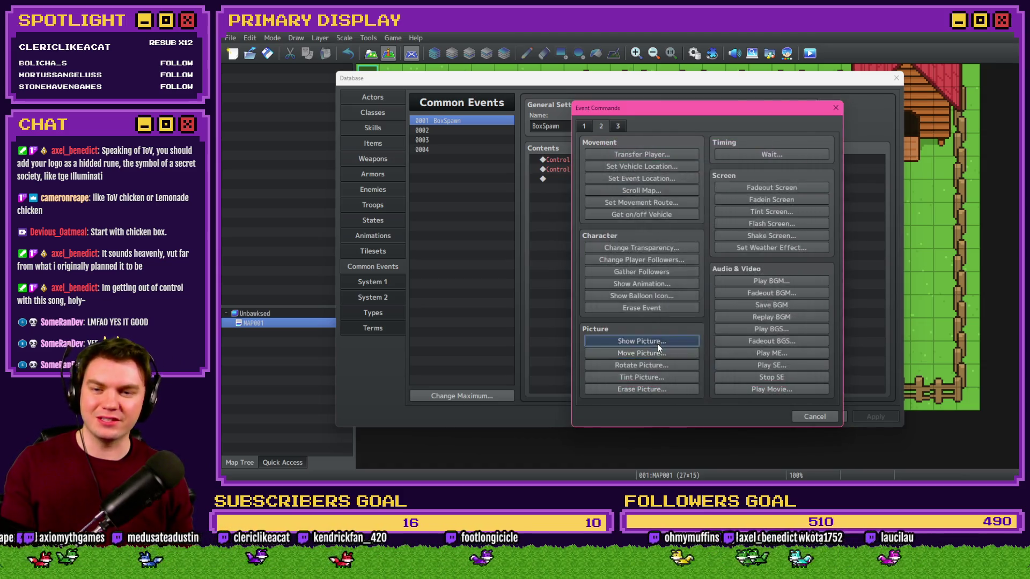
left_click(657, 343)
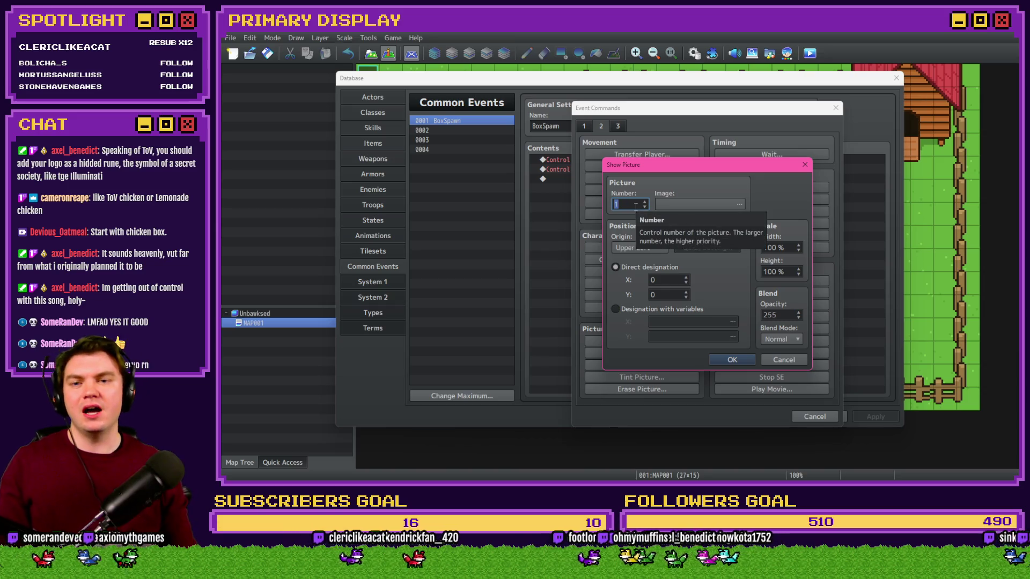